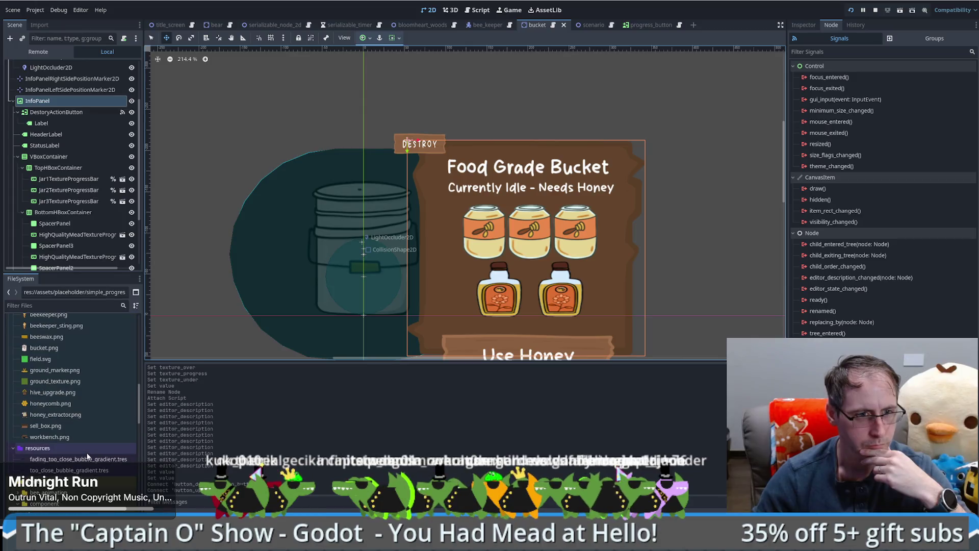
pyautogui.scroll(5, 142, 400)
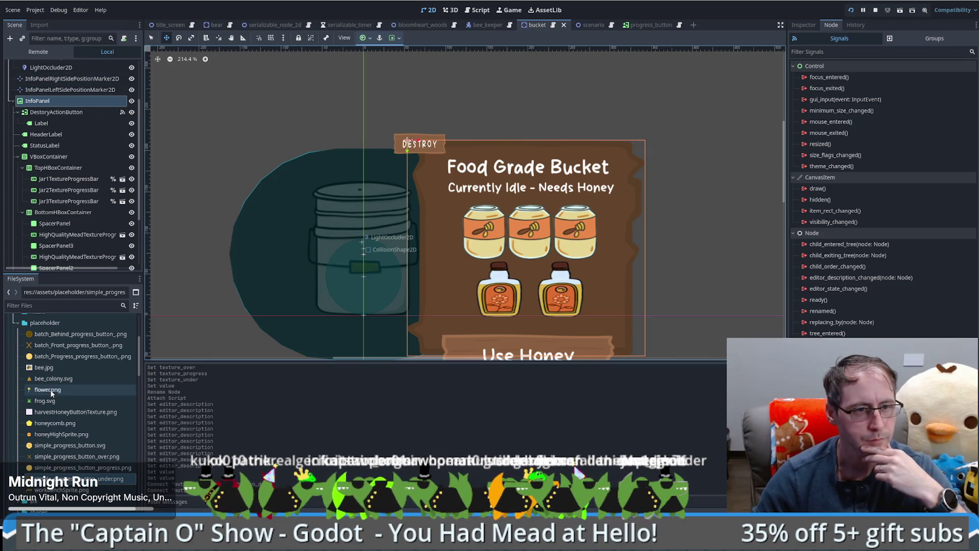
# - Collapse the placeholder folder in the FileSystem dock
pyautogui.scroll(-2, 46, 503)
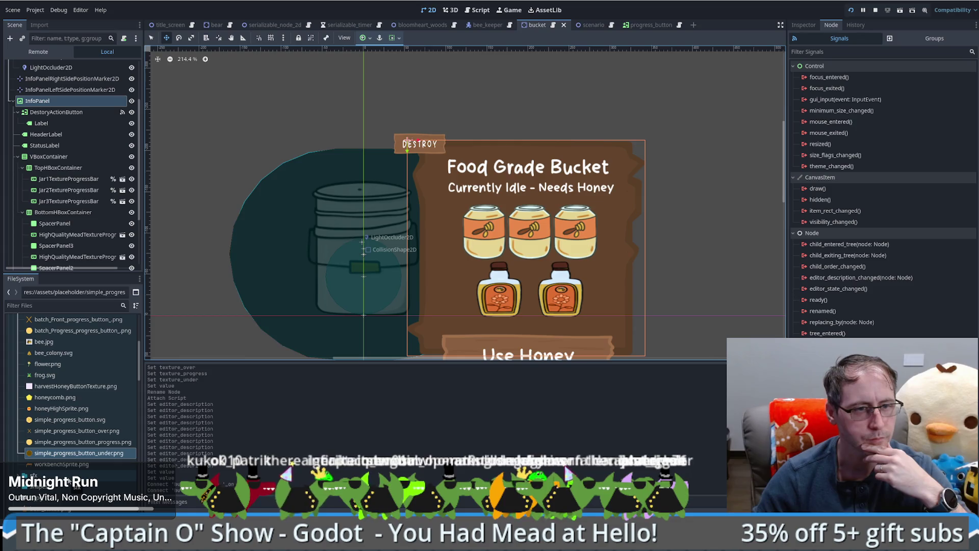
pyautogui.scroll(4, 84, 396)
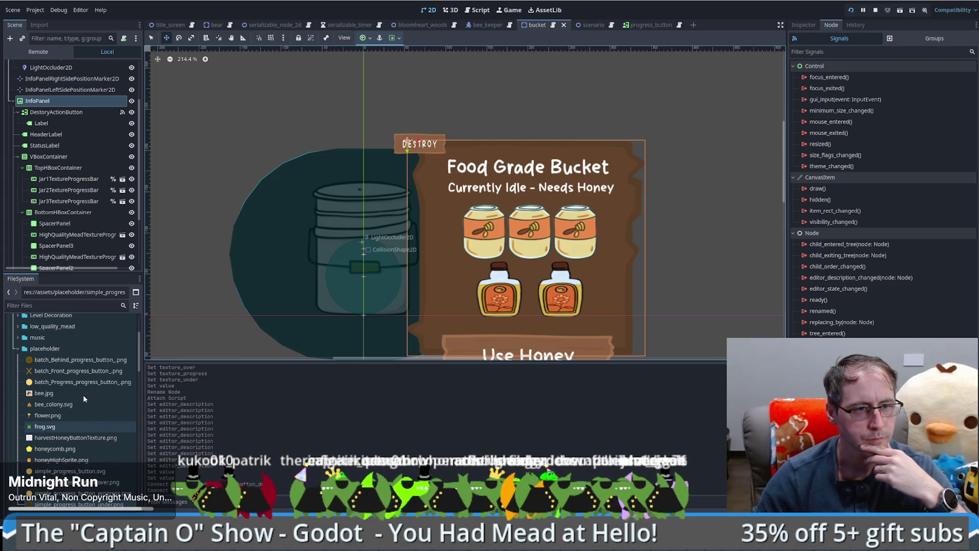
pyautogui.scroll(2, 84, 394)
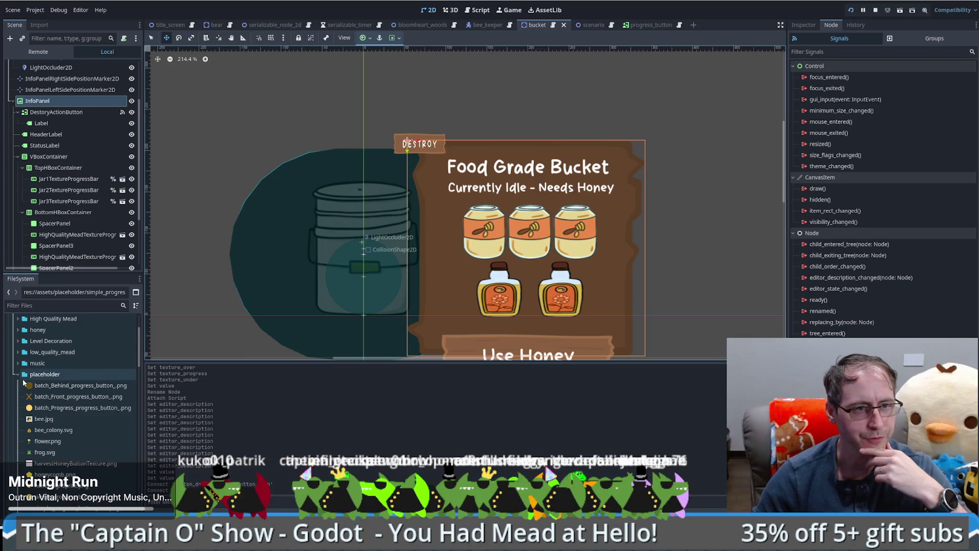
pyautogui.click(23, 383)
# - Find the scenes/component folder and select the progress_button.tscn scene file
pyautogui.scroll(-10, 59, 441)
pyautogui.scroll(-10, 57, 447)
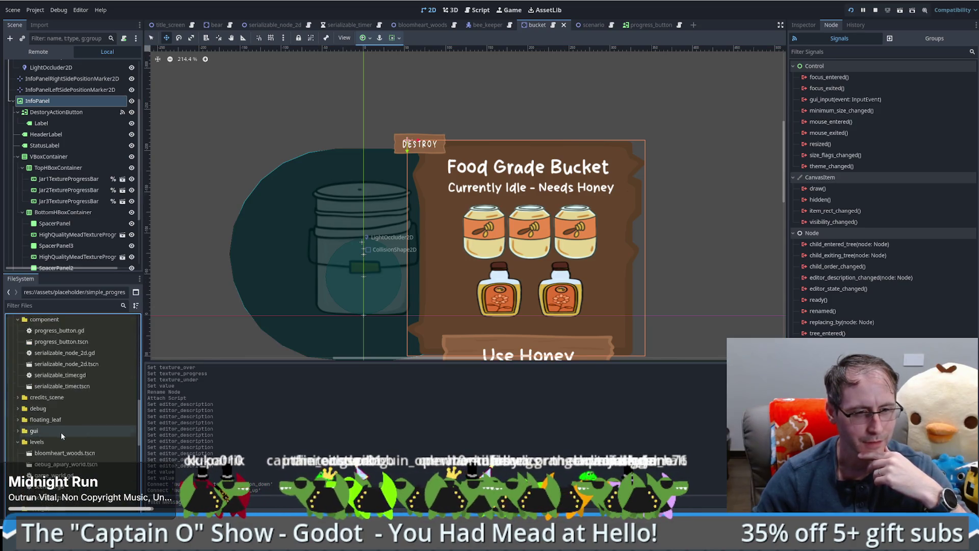
pyautogui.scroll(2, 55, 432)
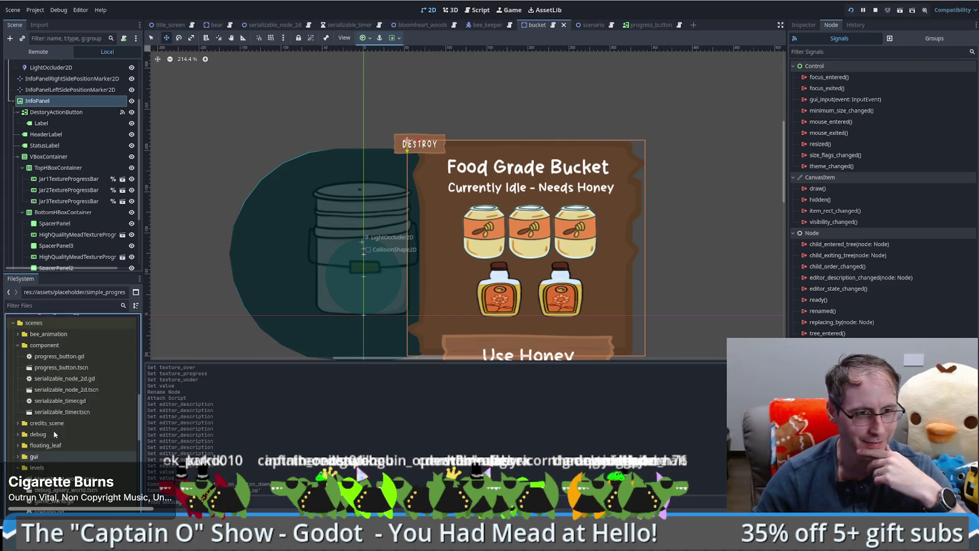
pyautogui.scroll(-2, 53, 427)
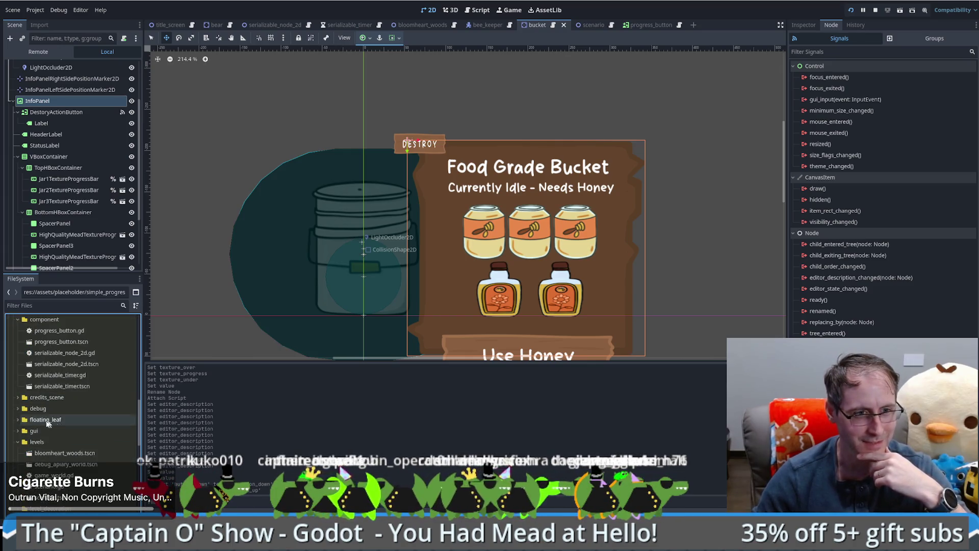
pyautogui.scroll(-4, 51, 462)
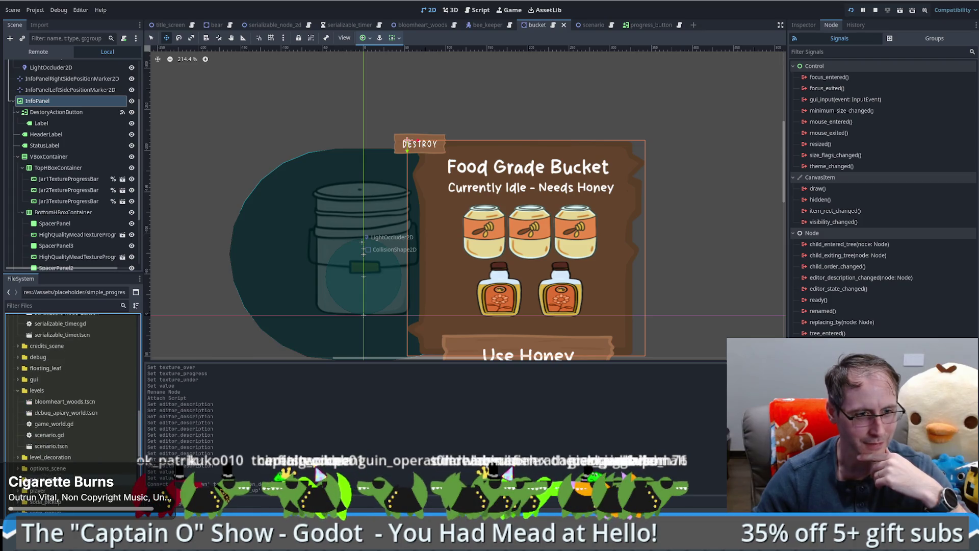
pyautogui.scroll(-4, 71, 408)
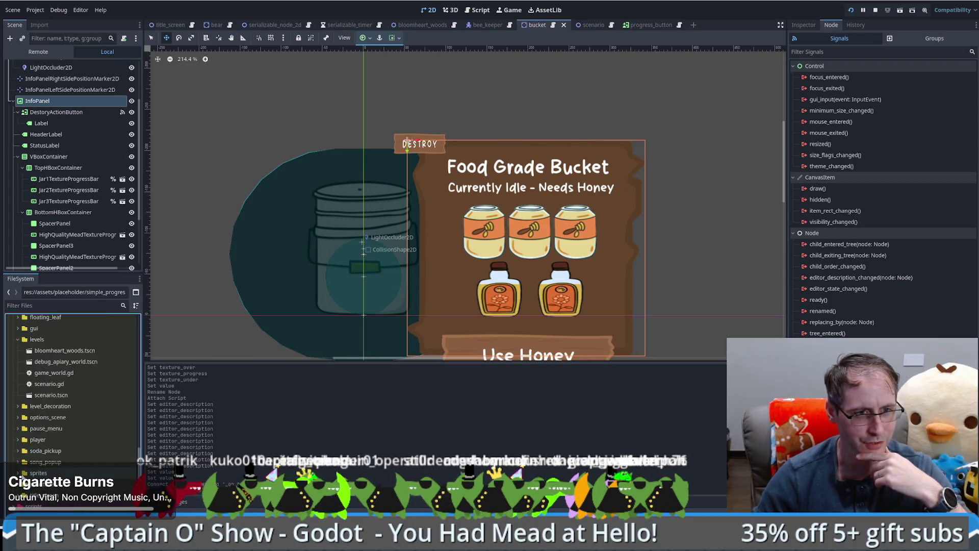
pyautogui.scroll(10, 52, 463)
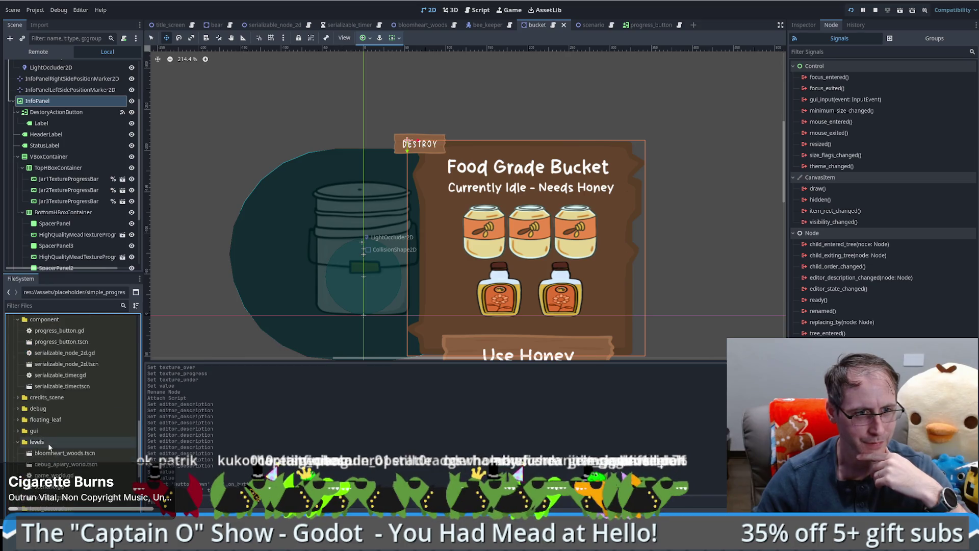
pyautogui.scroll(2, 47, 467)
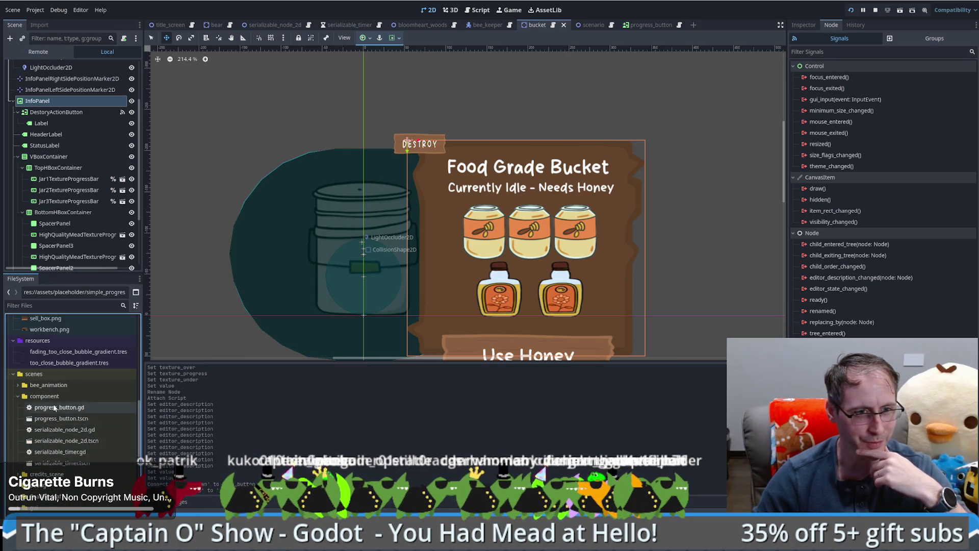
pyautogui.click(51, 407)
pyautogui.click(48, 419)
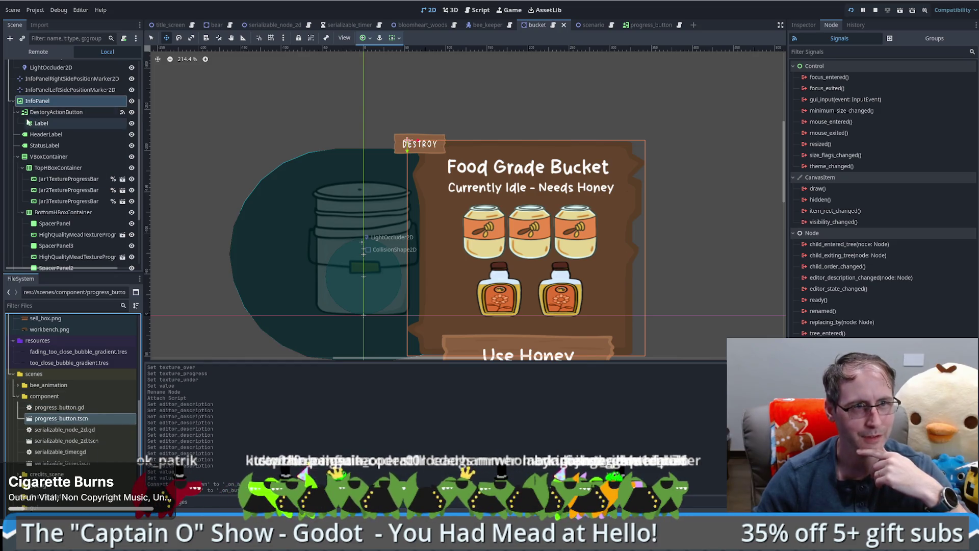
# - Add a ProgressButton child node to the bucket scene and inspect its Total Press Time Required of 1.0
pyautogui.click(10, 39)
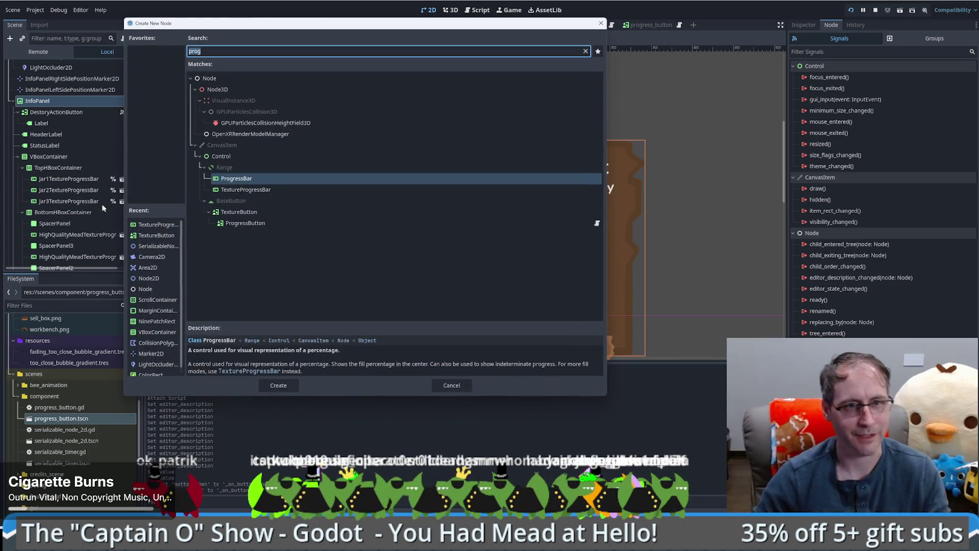
pyautogui.click(276, 223)
pyautogui.click(286, 385)
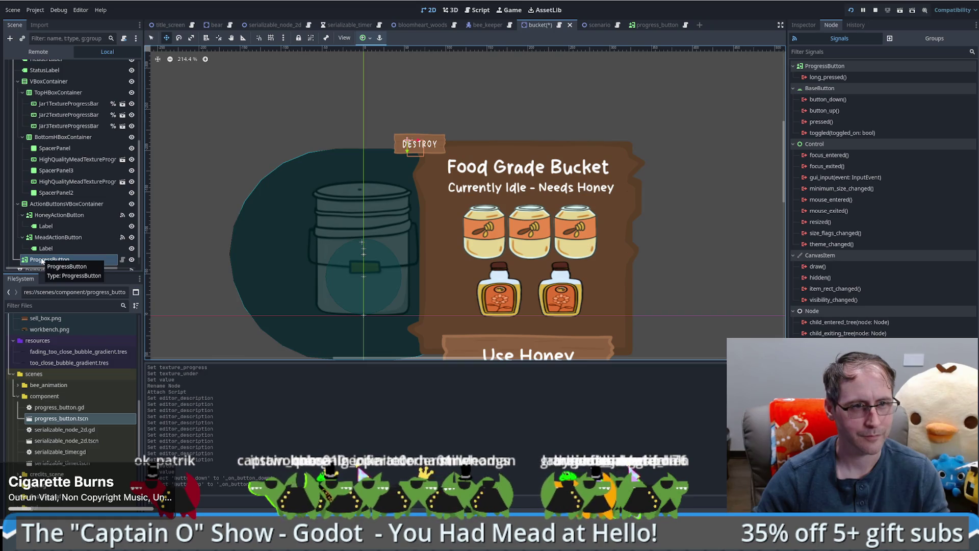
pyautogui.click(804, 25)
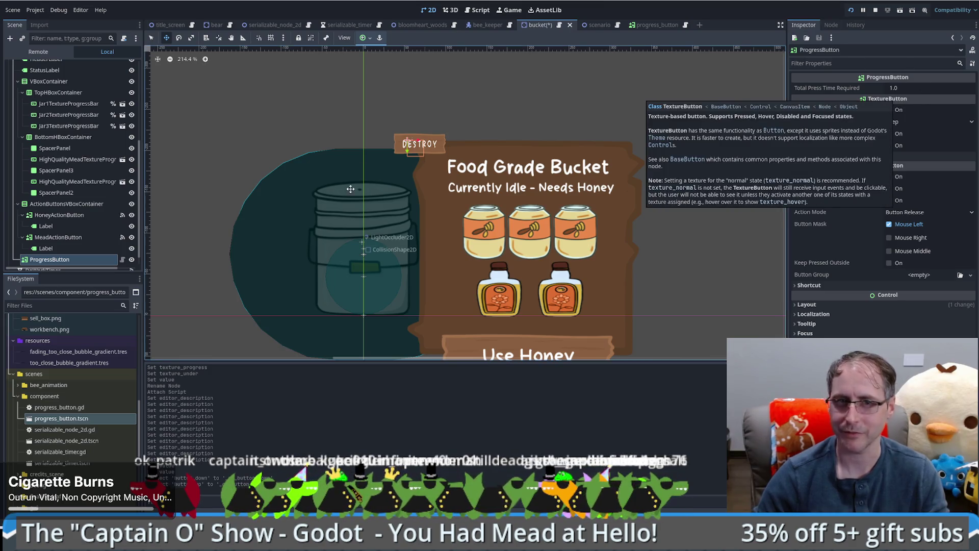
pyautogui.hscroll(2, 90, 265)
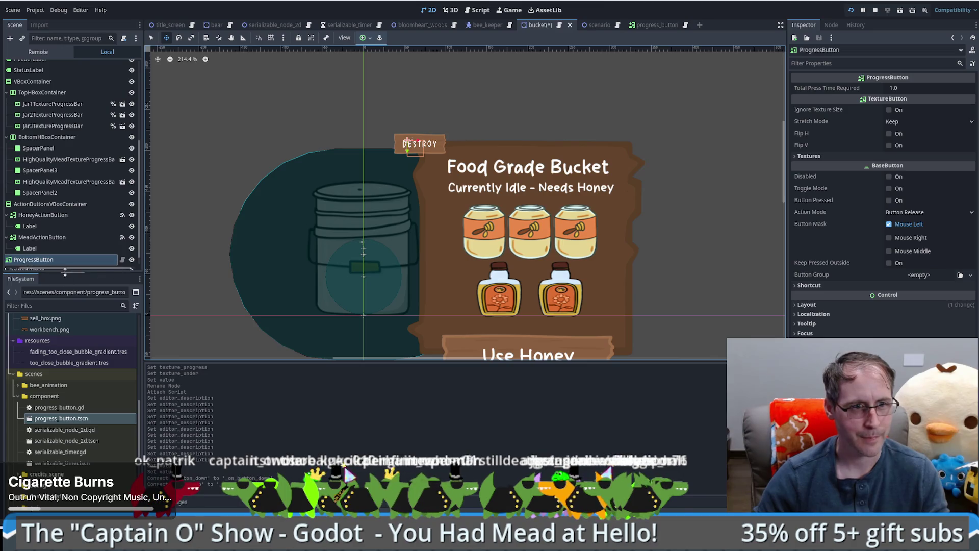
pyautogui.scroll(-1, 101, 258)
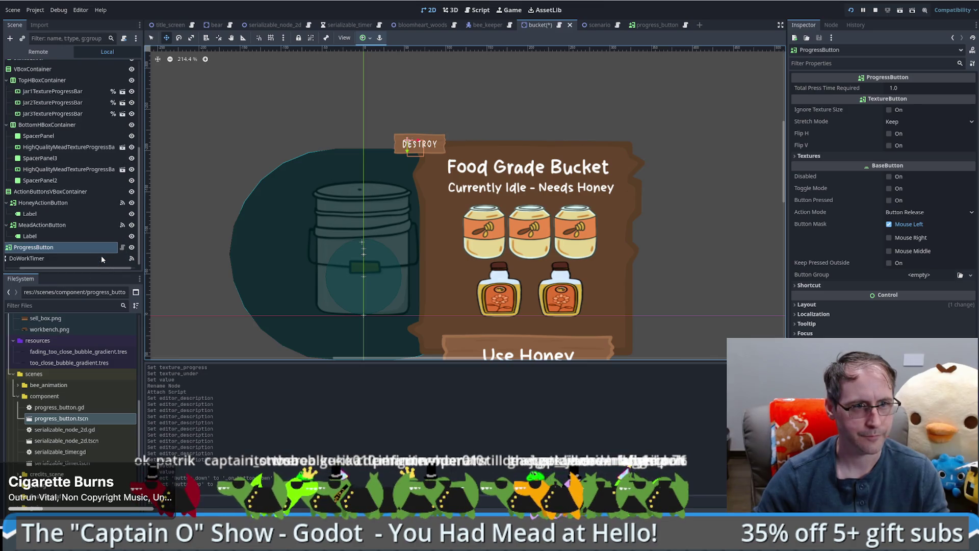
pyautogui.hscroll(-2, 99, 267)
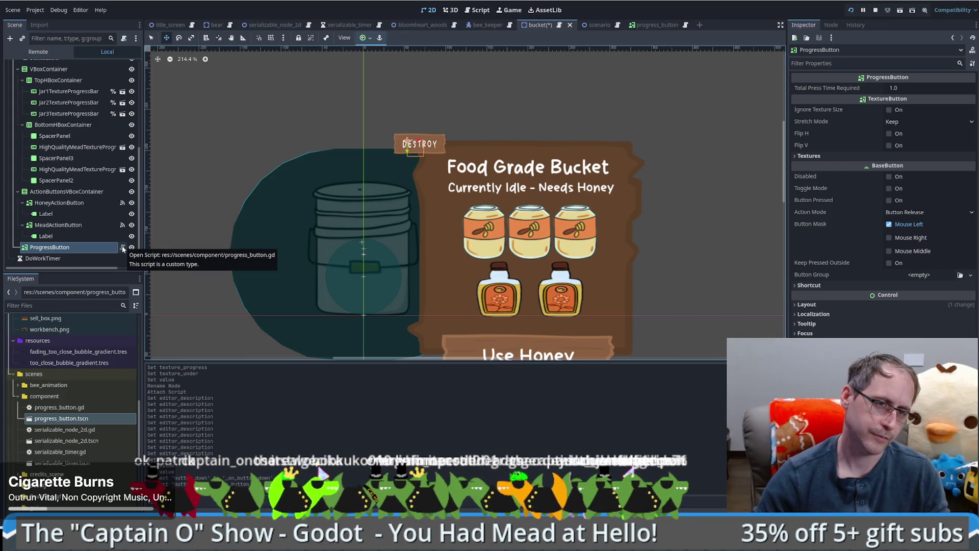
pyautogui.click(62, 248)
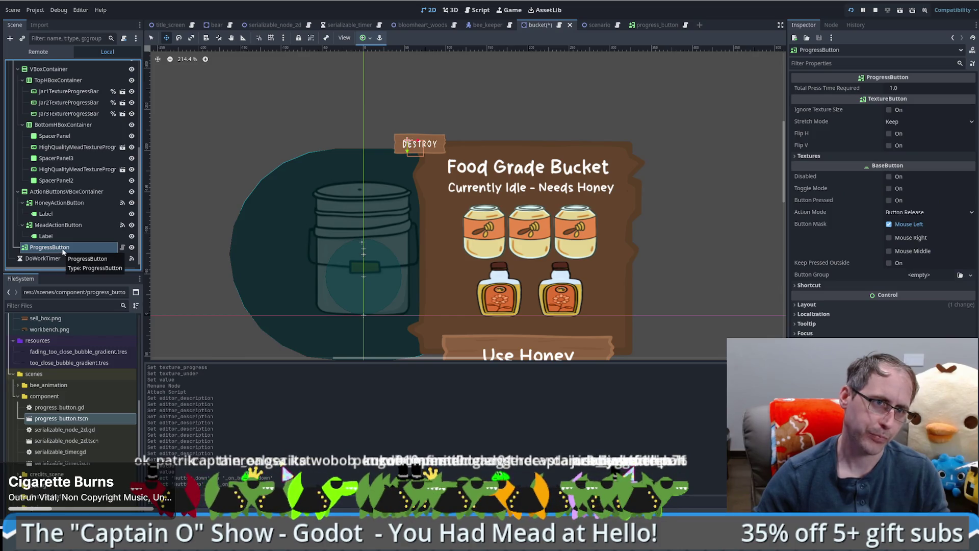
# - Select the DestoryActionButton node and review its signal connections before deleting it
pyautogui.moveTo(60, 102)
pyautogui.mouseDown()
pyautogui.moveTo(58, 66)
pyautogui.moveTo(58, 102)
pyautogui.mouseUp()
pyautogui.click(60, 110)
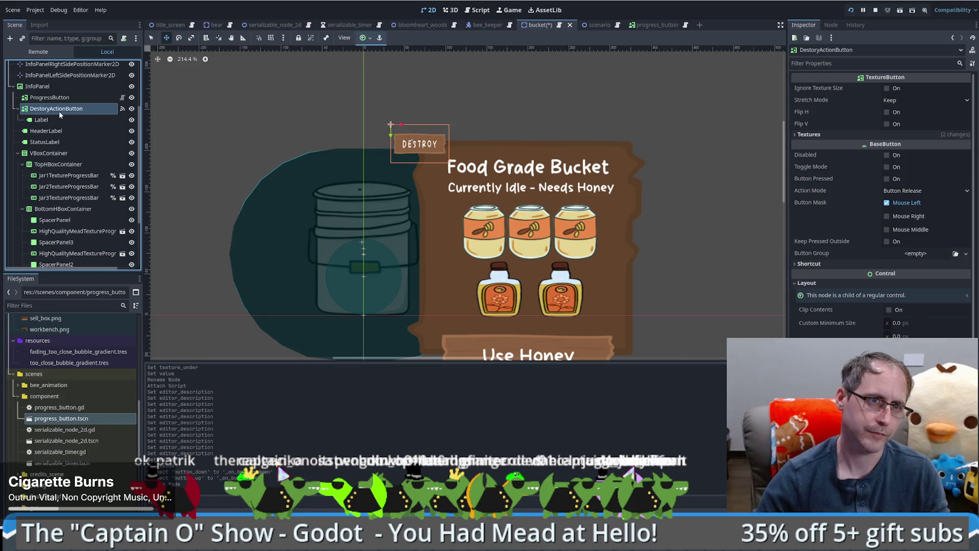
pyautogui.press('Delete')
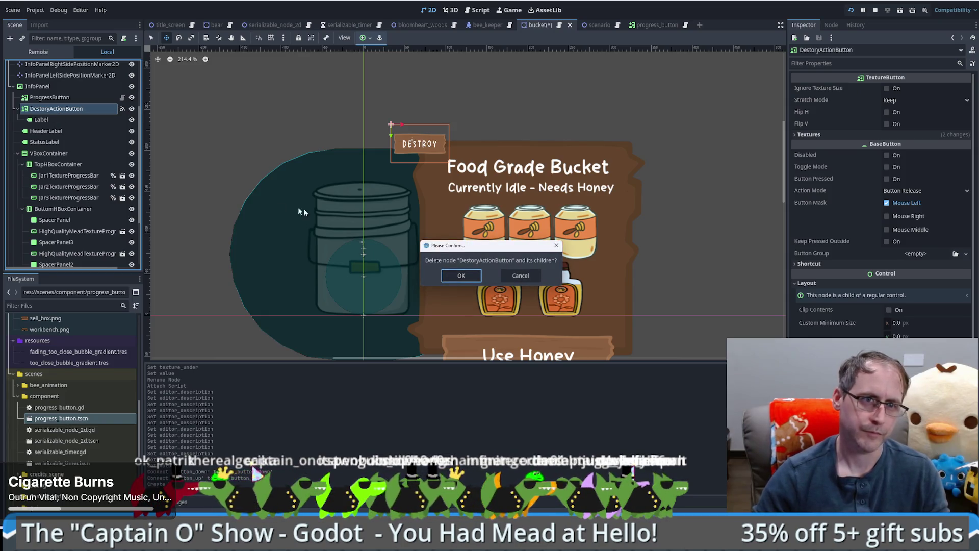
pyautogui.click(468, 276)
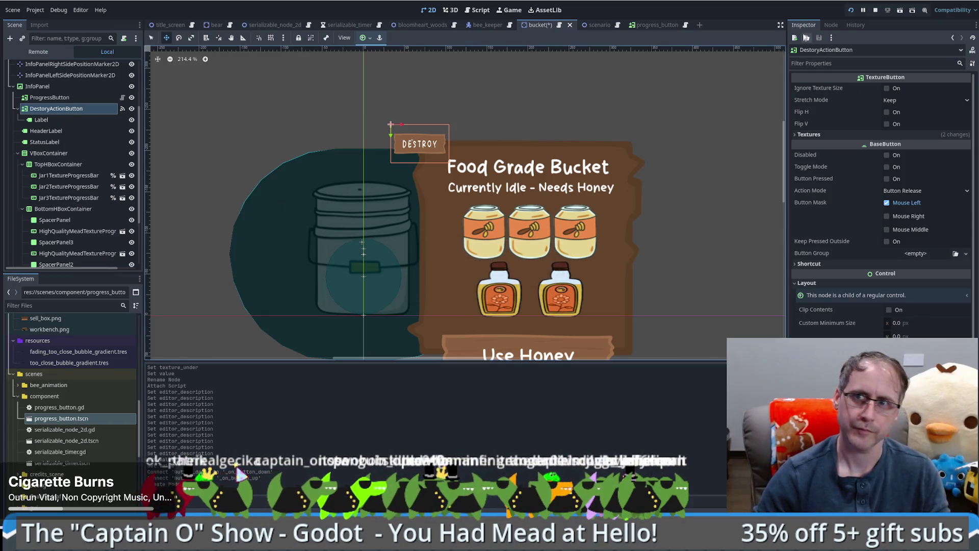
pyautogui.click(839, 26)
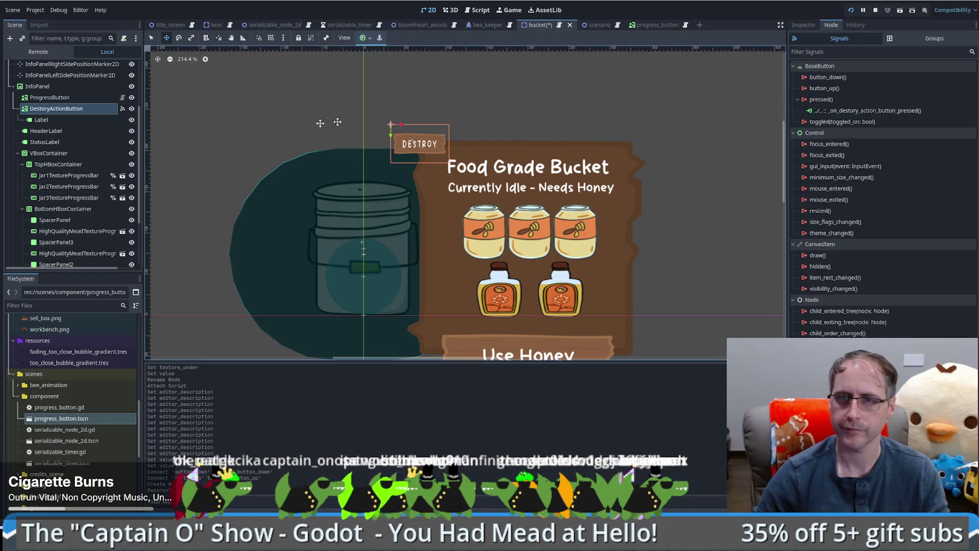
pyautogui.click(64, 109)
pyautogui.press('Delete')
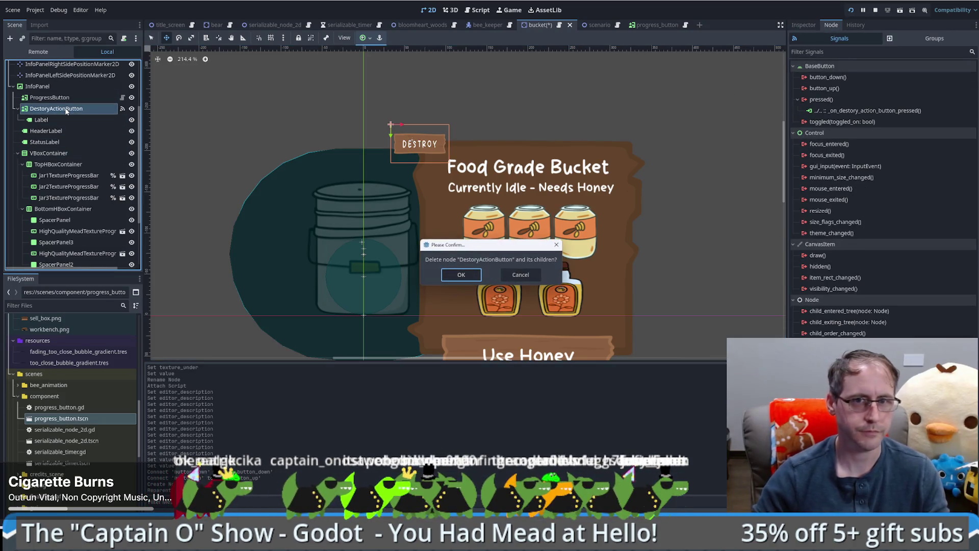
pyautogui.press('Escape')
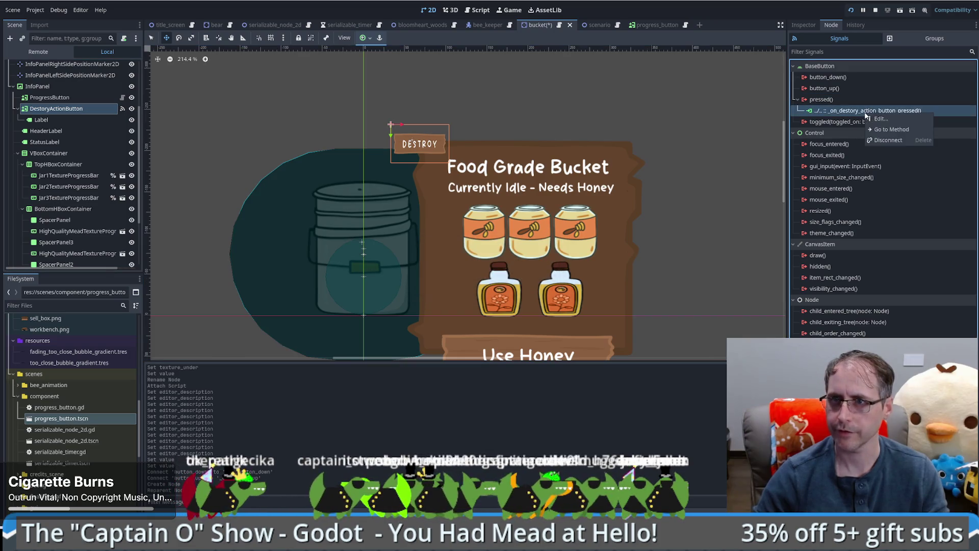
# - Disconnect the pressed() signal and delete the DestoryActionButton together with its Label
pyautogui.rightClick(867, 111)
pyautogui.click(888, 140)
pyautogui.click(56, 109)
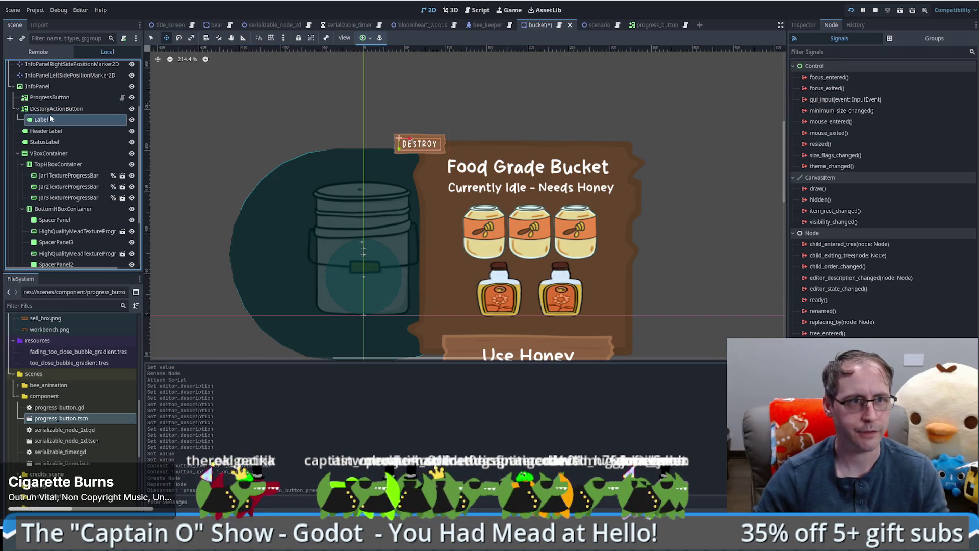
pyautogui.press('Delete')
pyautogui.click(441, 292)
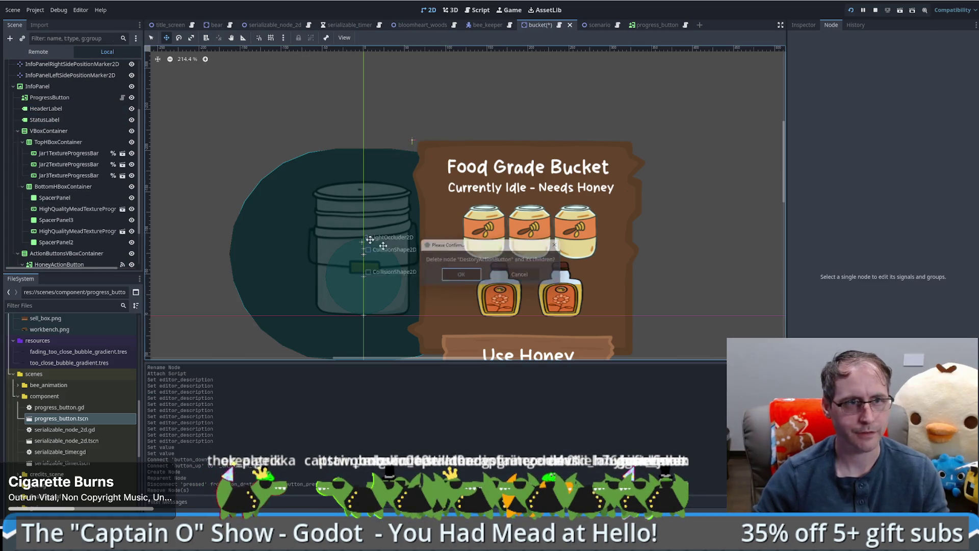
# - Move the ProgressButton down and right inside the InfoPanel and save the bucket scene
pyautogui.click(58, 99)
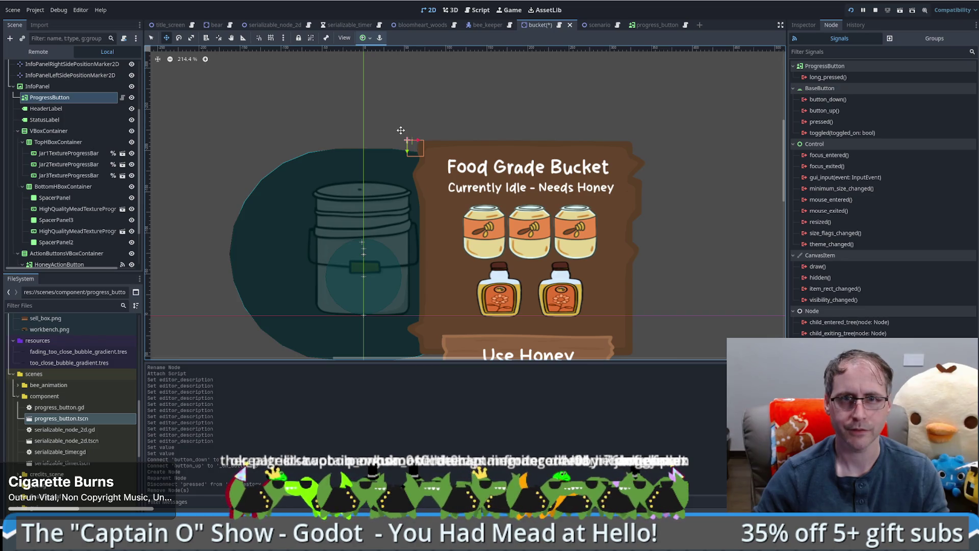
pyautogui.scroll(12, 401, 130)
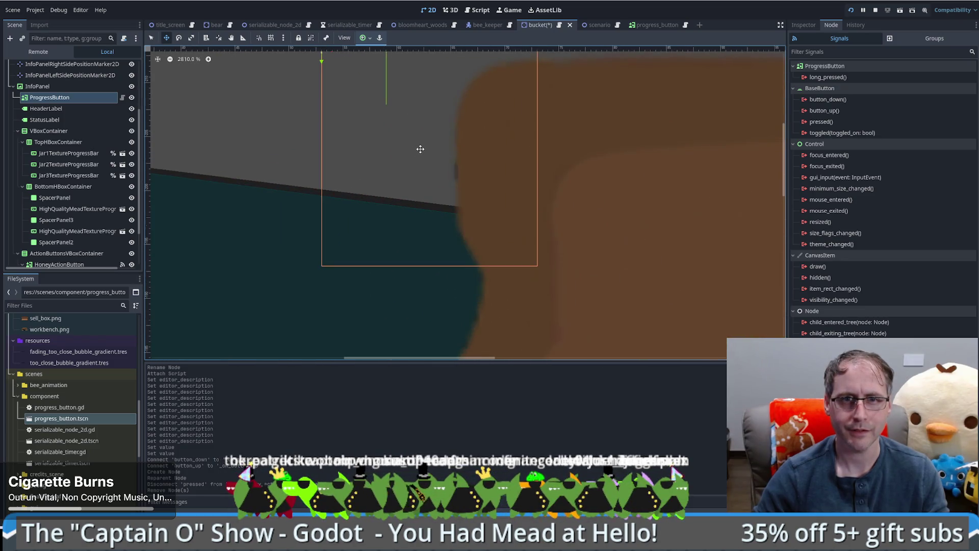
pyautogui.scroll(-13, 420, 148)
pyautogui.moveTo(416, 158); pyautogui.dragTo(438, 171)
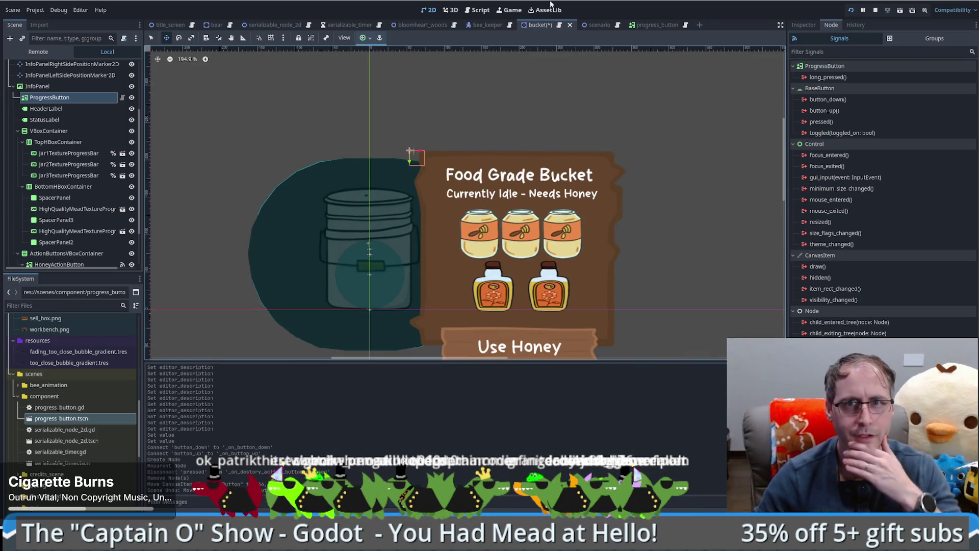
pyautogui.hotkey('ctrl', 's')
pyautogui.click(659, 27)
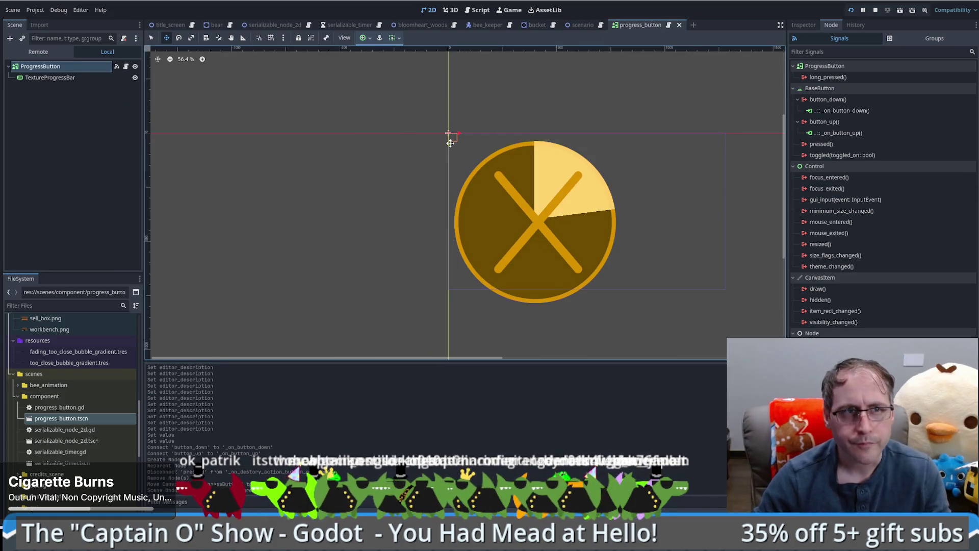
# - Enlarge the ProgressButton to enclose the circle and nudge the TextureProgressBar up and left
pyautogui.click(59, 70)
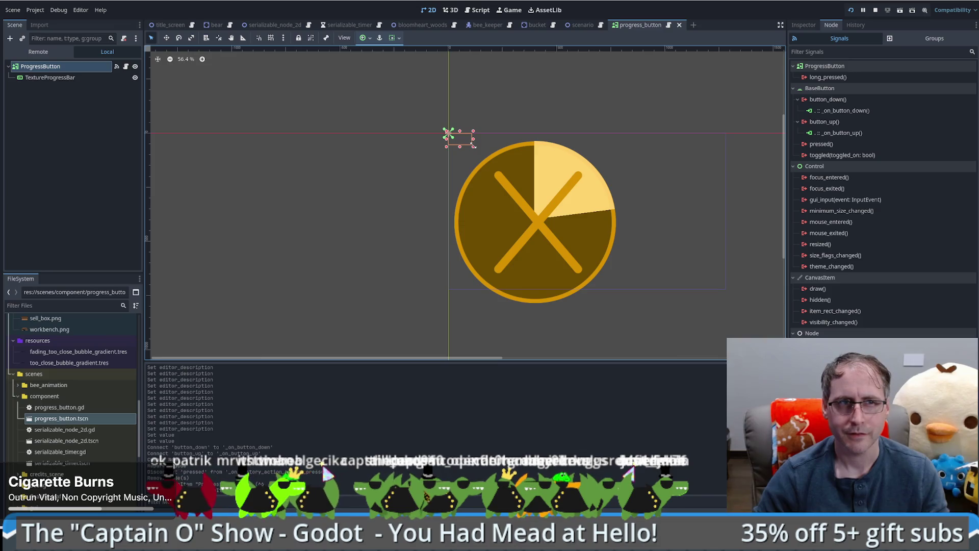
pyautogui.moveTo(476, 146)
pyautogui.mouseDown()
pyautogui.moveTo(544, 199)
pyautogui.moveTo(630, 312)
pyautogui.moveTo(620, 303)
pyautogui.mouseUp()
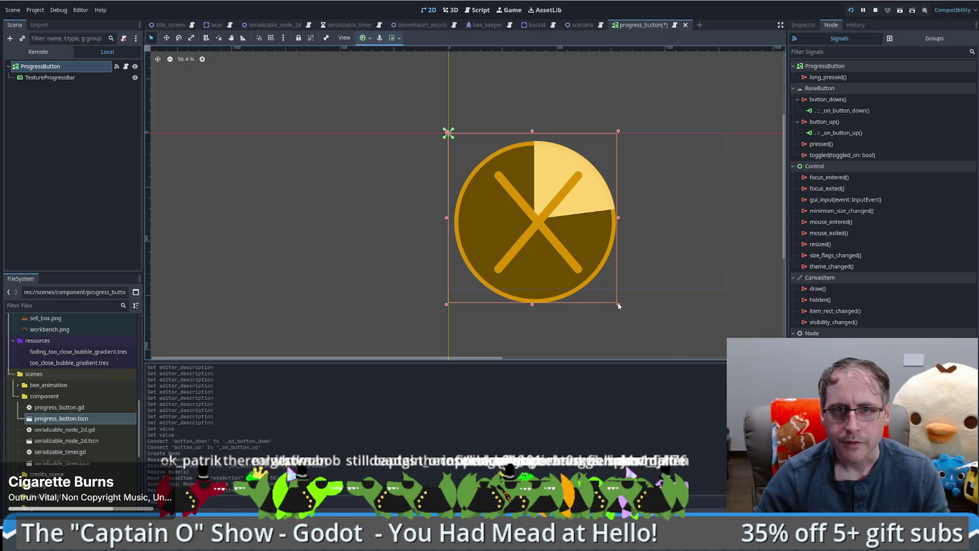
pyautogui.click(68, 78)
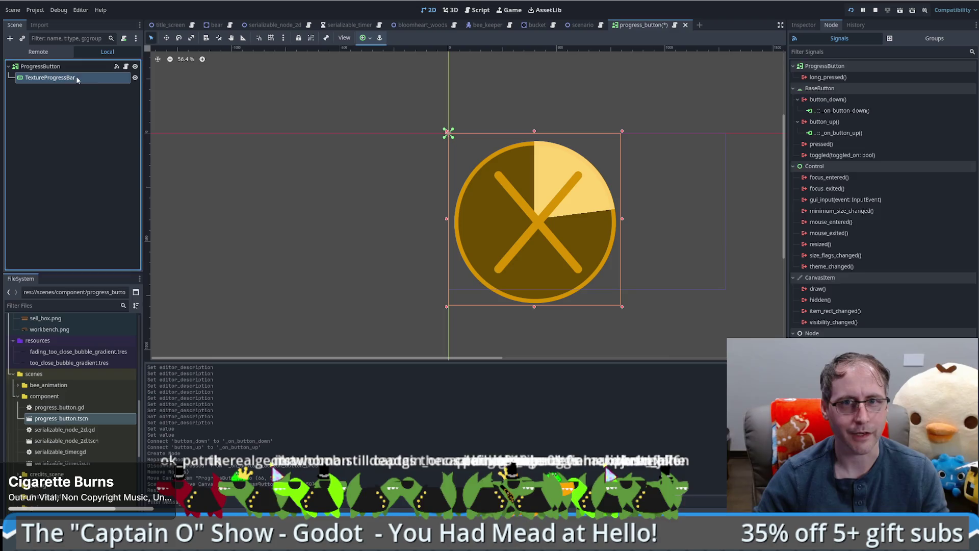
pyautogui.press('Up')
pyautogui.press('Left')
pyautogui.press('Up')
pyautogui.press('Left')
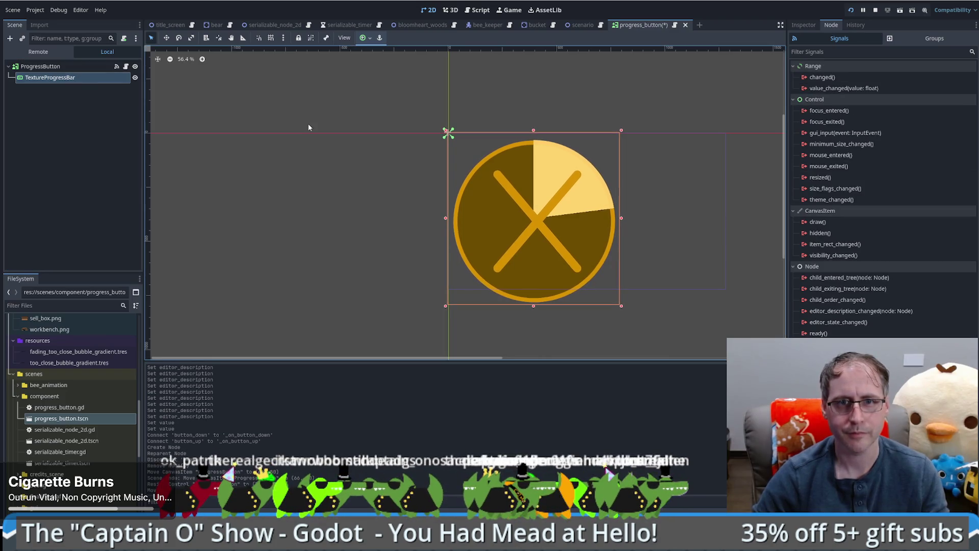
pyautogui.press('Up')
pyautogui.press('Up')
pyautogui.hotkey('ctrl', 'z')
pyautogui.hotkey('ctrl', 'z')
pyautogui.hotkey('ctrl', 's')
pyautogui.click(51, 77)
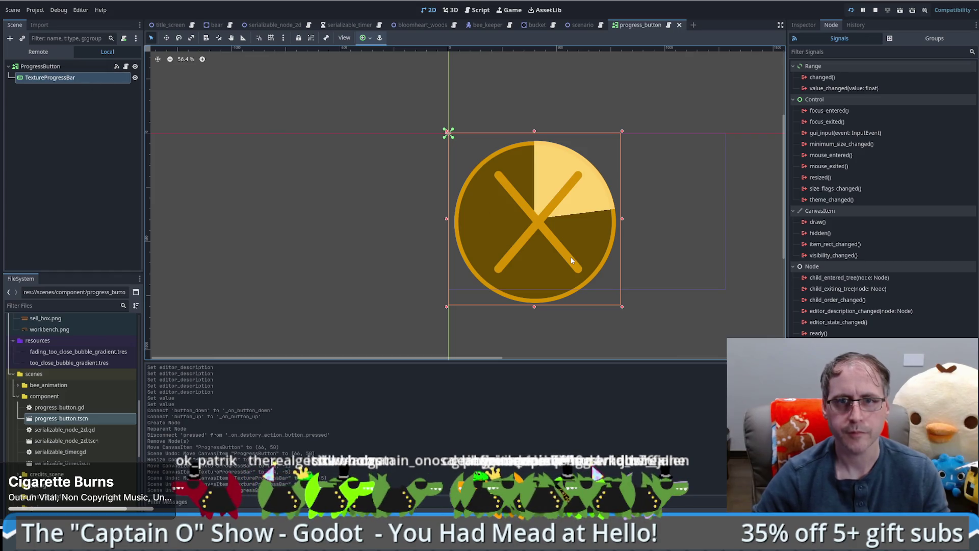
# - Shift the TextureProgressBar further up and left to its top-left alignment and save
pyautogui.press('Up')
pyautogui.press('Up')
pyautogui.press('Up')
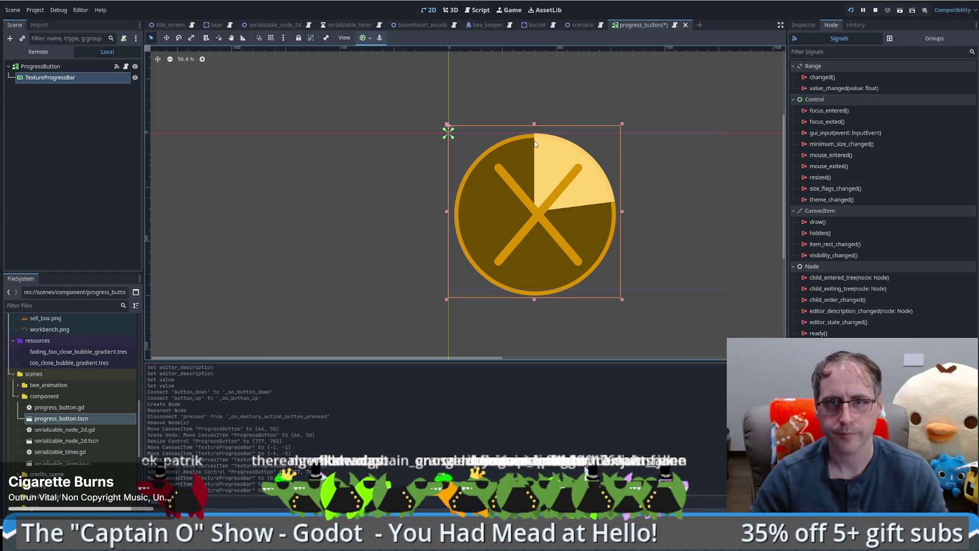
pyautogui.scroll(1, 540, 154)
pyautogui.scroll(5, 539, 189)
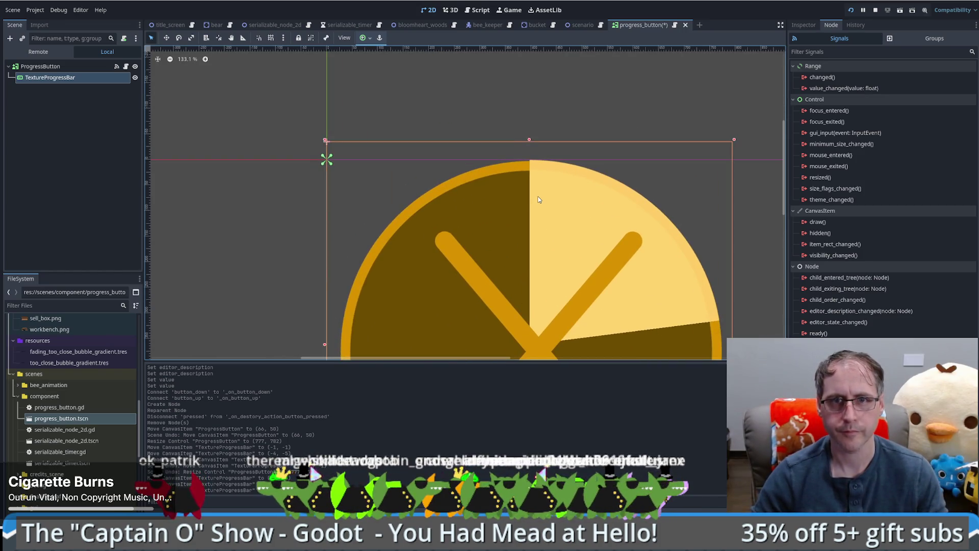
pyautogui.press('Up')
pyautogui.press('Up')
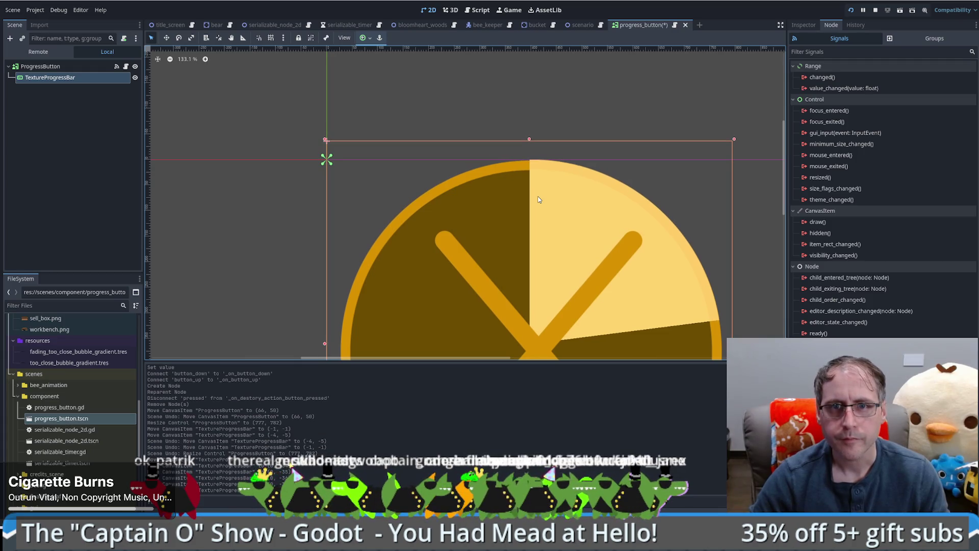
pyautogui.press('Left')
pyautogui.press('Left')
pyautogui.press('Left')
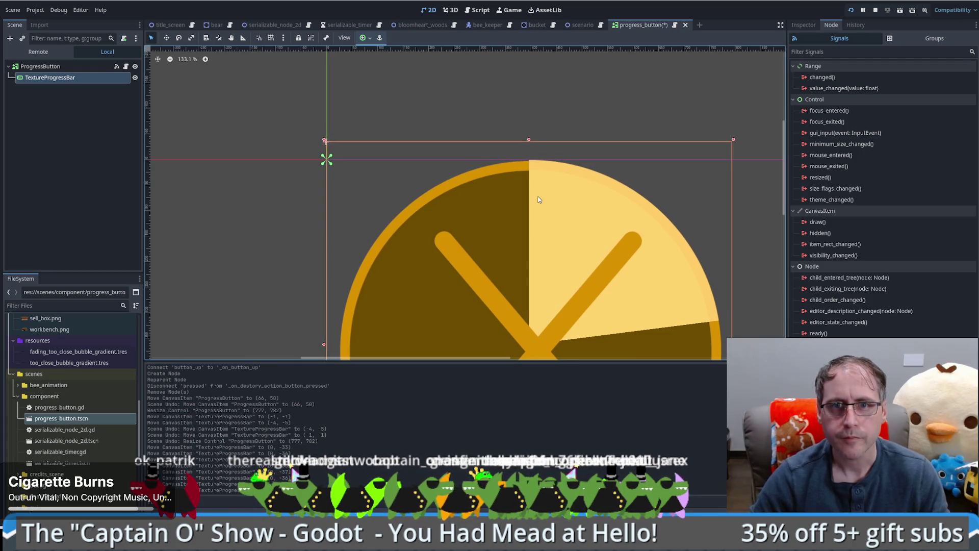
pyautogui.press('Left')
pyautogui.press('Left')
pyautogui.press('Left')
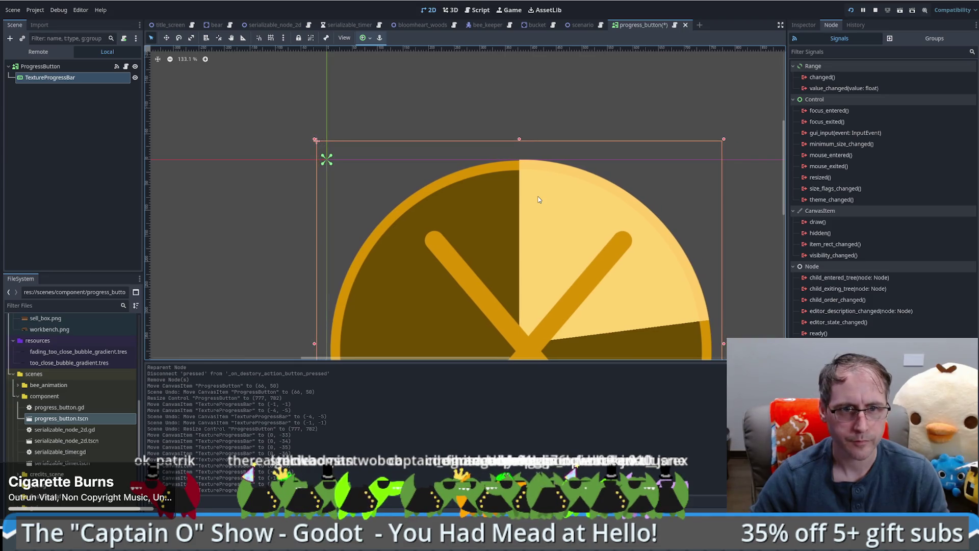
pyautogui.scroll(-1, 489, 219)
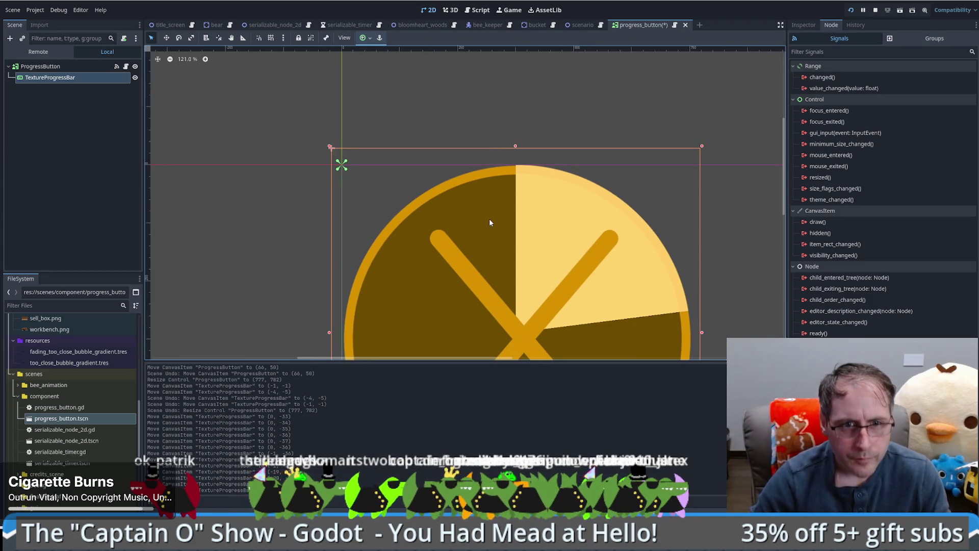
pyautogui.press('Left')
pyautogui.press('Left')
pyautogui.press('Left')
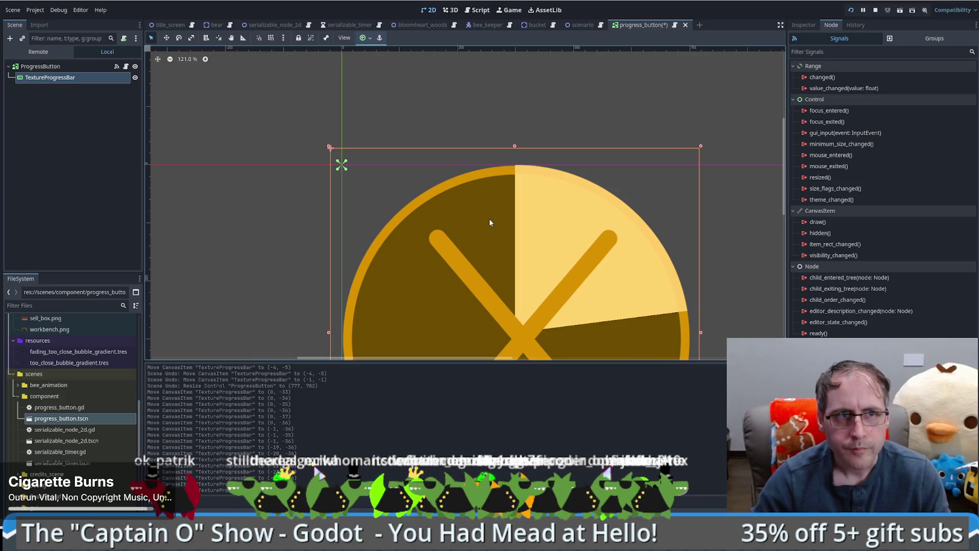
pyautogui.hotkey('ctrl', 's')
# - Resize the ProgressButton root to cover the whole circle and save the progress_button scene
pyautogui.click(56, 68)
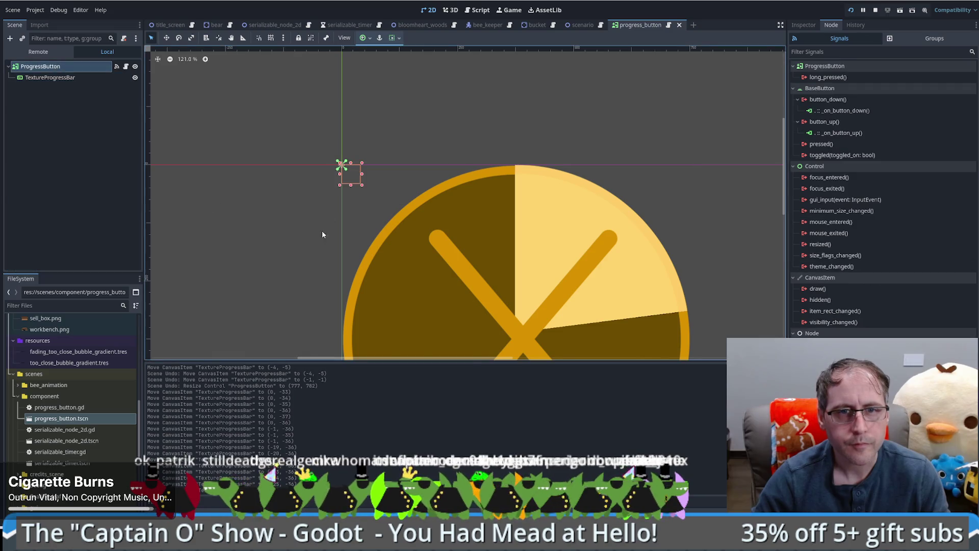
pyautogui.scroll(-7, 287, 214)
pyautogui.moveTo(328, 125)
pyautogui.mouseDown()
pyautogui.moveTo(510, 289)
pyautogui.moveTo(496, 277)
pyautogui.mouseUp()
pyautogui.hotkey('ctrl', 's')
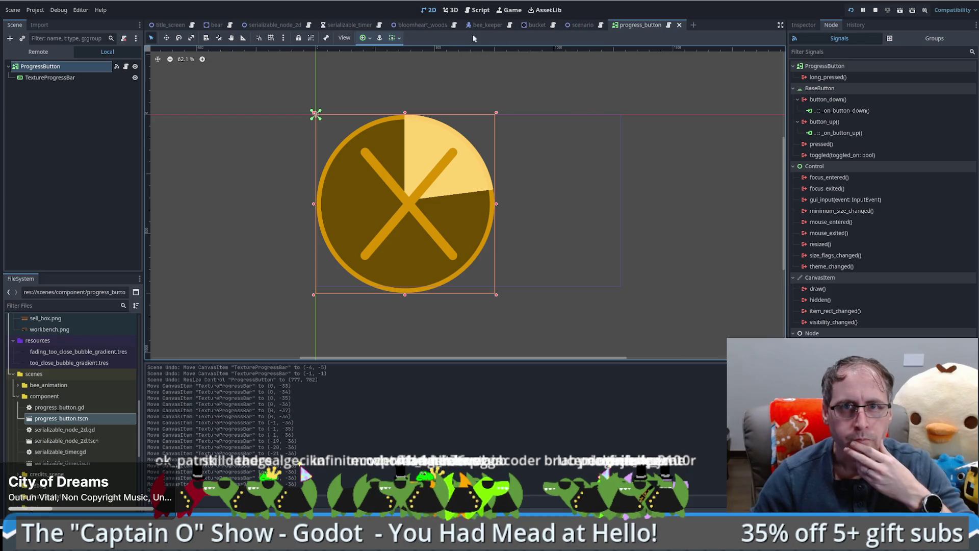
pyautogui.click(540, 26)
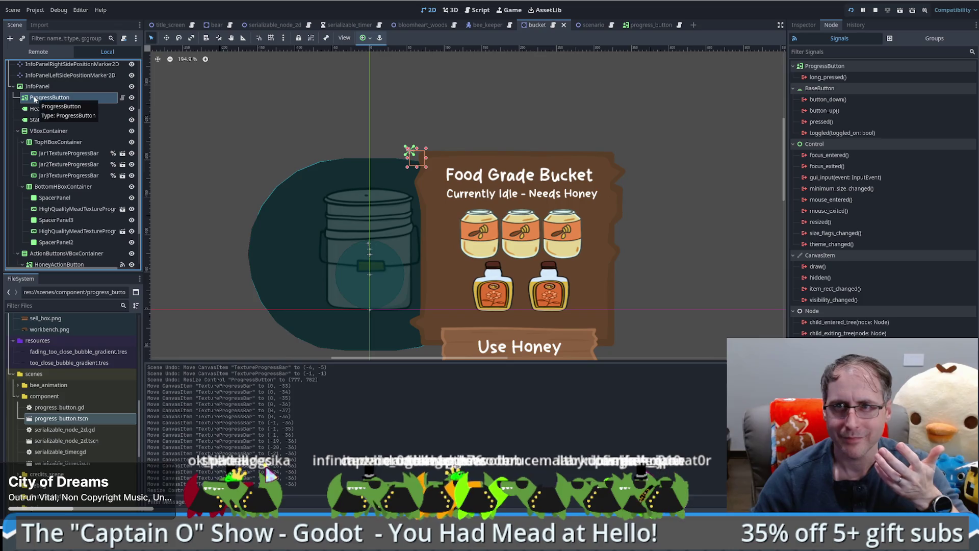
# - Check the ProgressButton's properties, then close the bucket scene
pyautogui.click(800, 26)
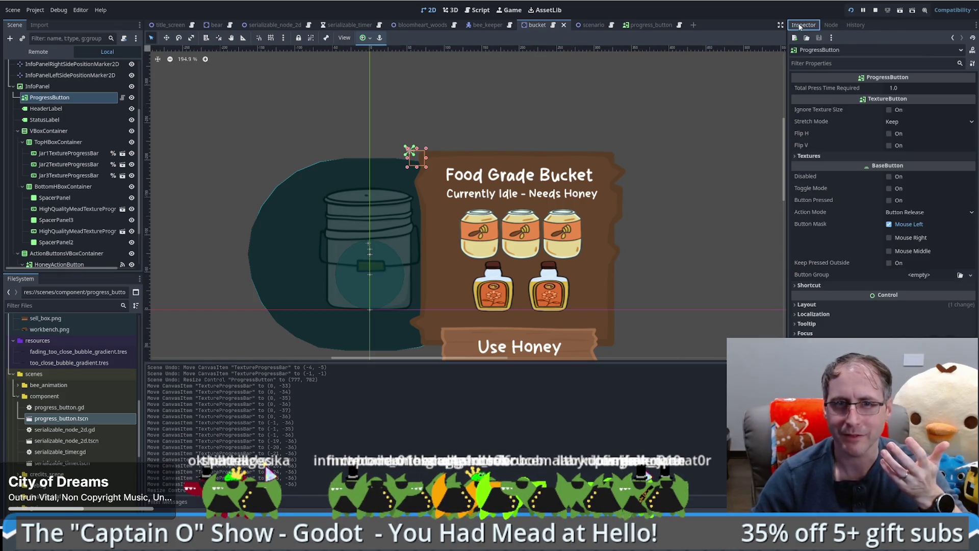
pyautogui.scroll(15, 434, 155)
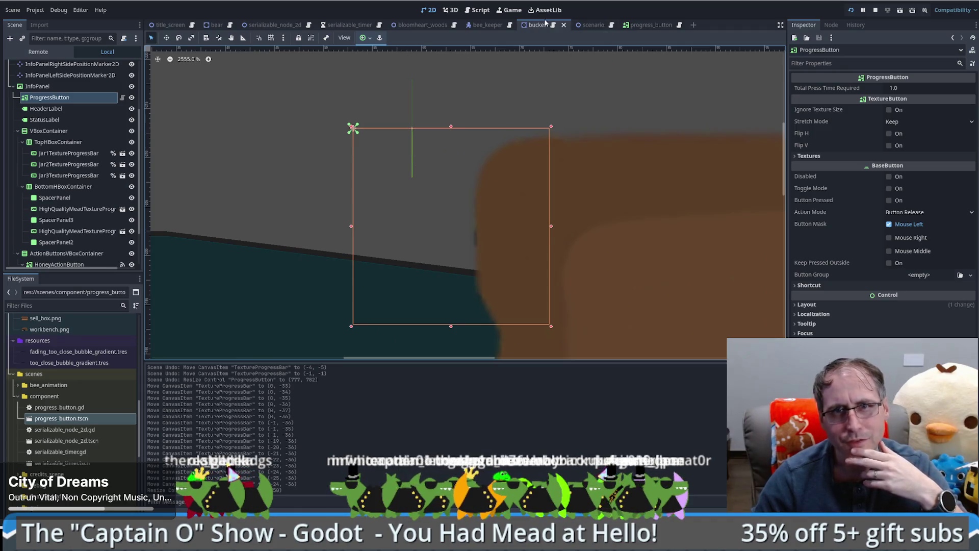
pyautogui.click(565, 25)
# - Reopen bucket.tscn from the structures folder and request deletion of its ProgressButton node
pyautogui.scroll(-5, 63, 430)
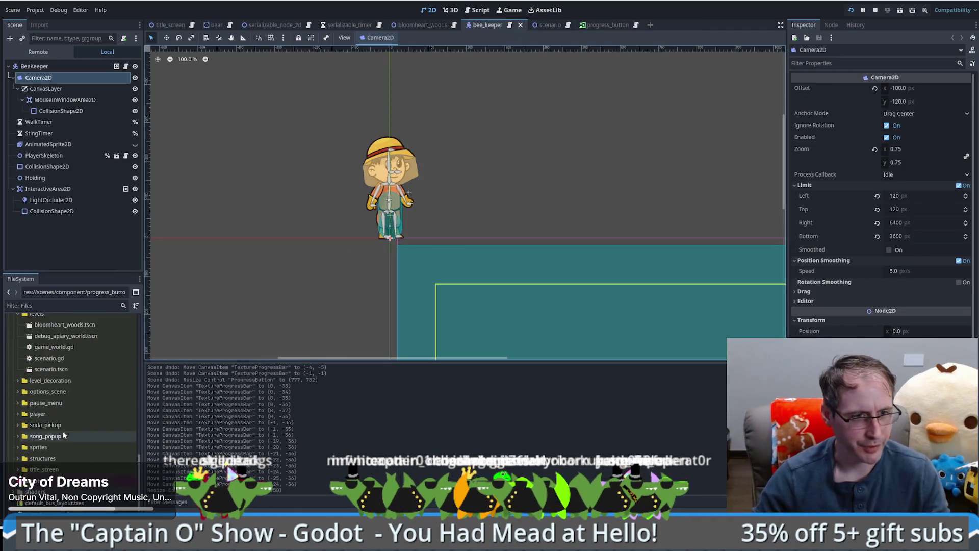
pyautogui.scroll(2, 61, 435)
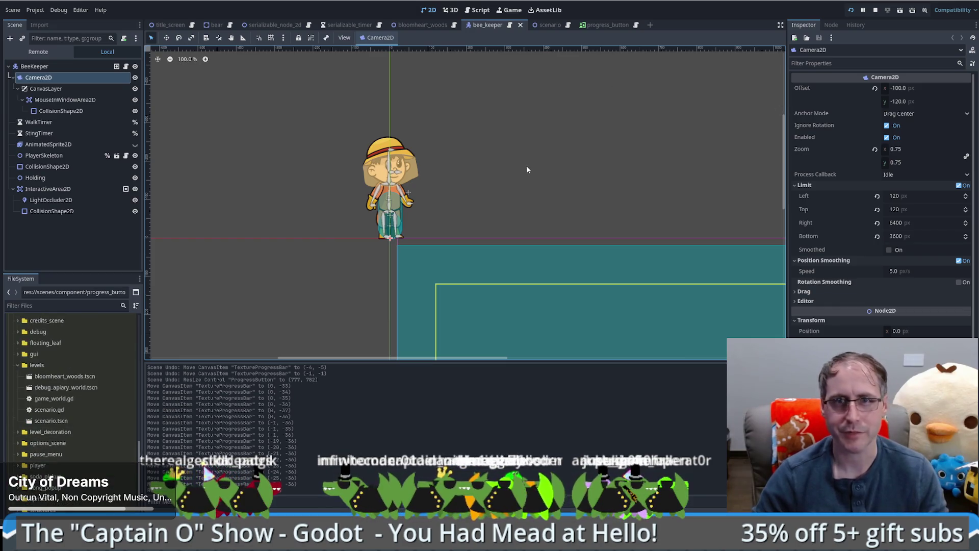
pyautogui.scroll(-3, 61, 439)
pyautogui.click(18, 433)
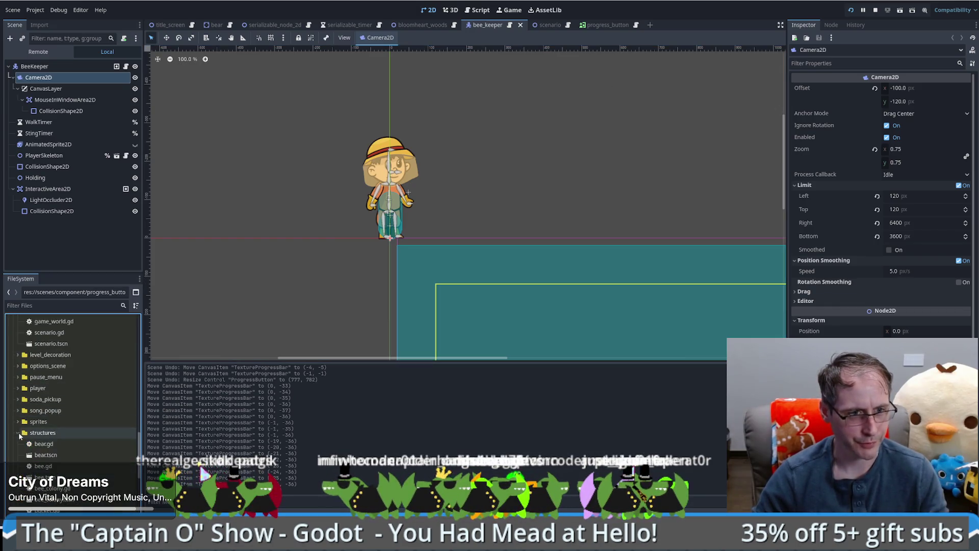
pyautogui.scroll(-4, 46, 441)
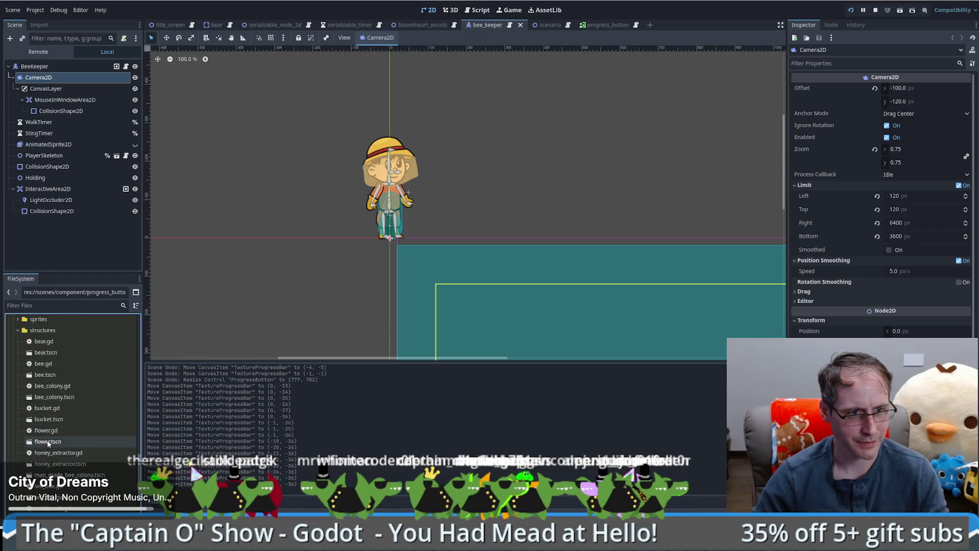
pyautogui.doubleClick(47, 420)
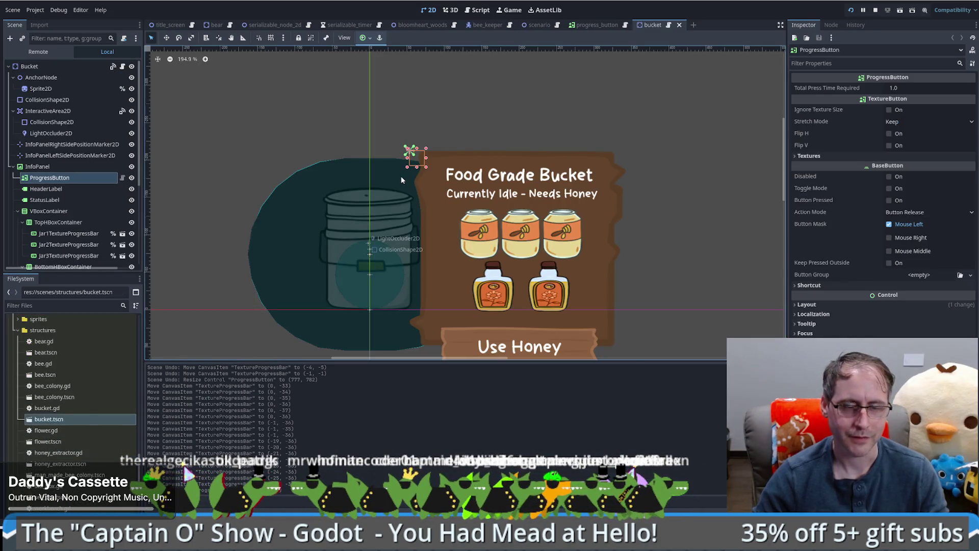
pyautogui.scroll(6, 403, 175)
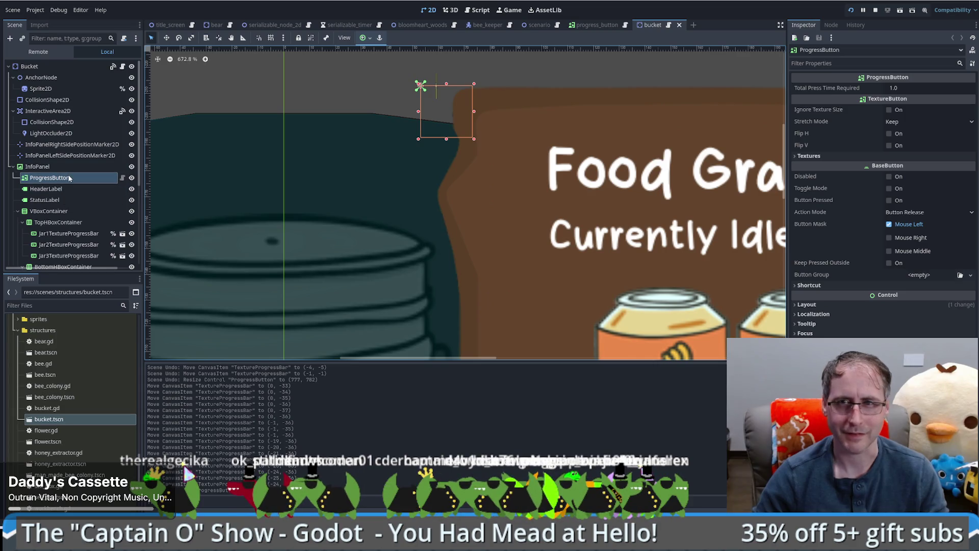
pyautogui.click(66, 189)
pyautogui.click(49, 178)
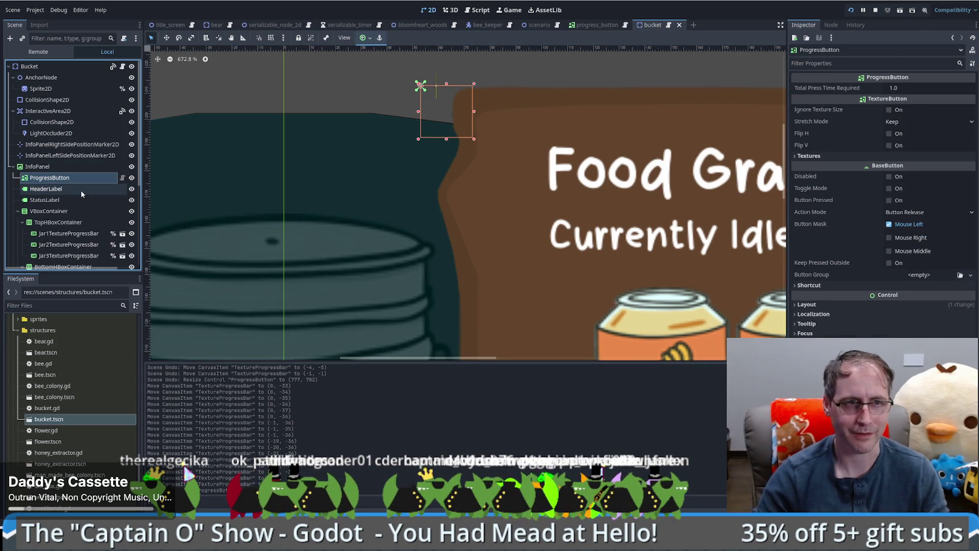
pyautogui.press('Delete')
# - Confirm the ProgressButton deletion and drop progress_button.tscn under the InfoPanel as a new instance
pyautogui.click(465, 276)
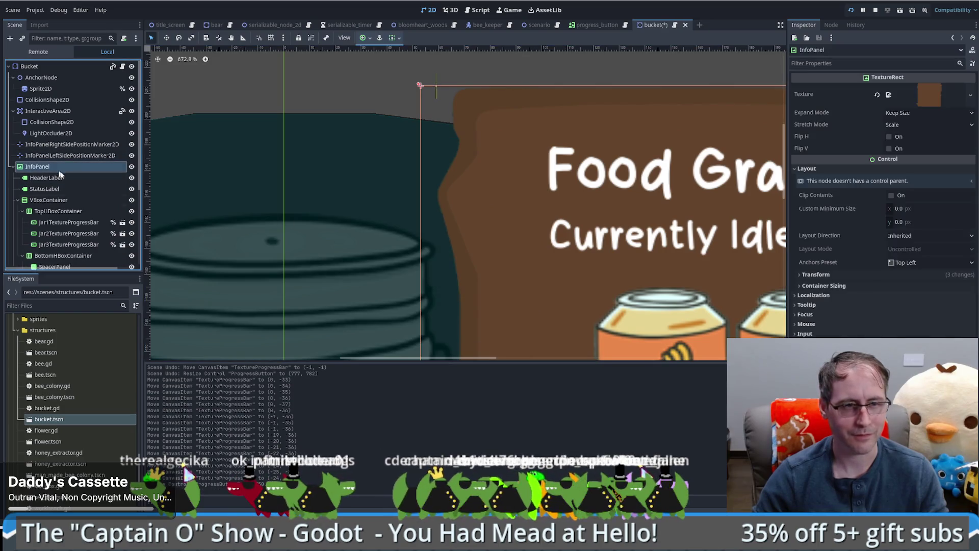
pyautogui.scroll(3, 52, 423)
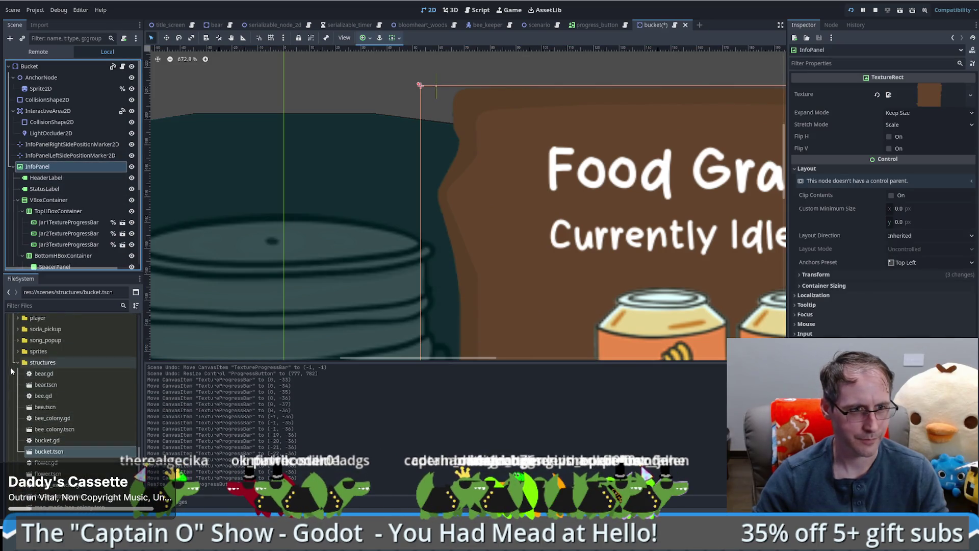
pyautogui.click(17, 362)
pyautogui.scroll(5, 69, 412)
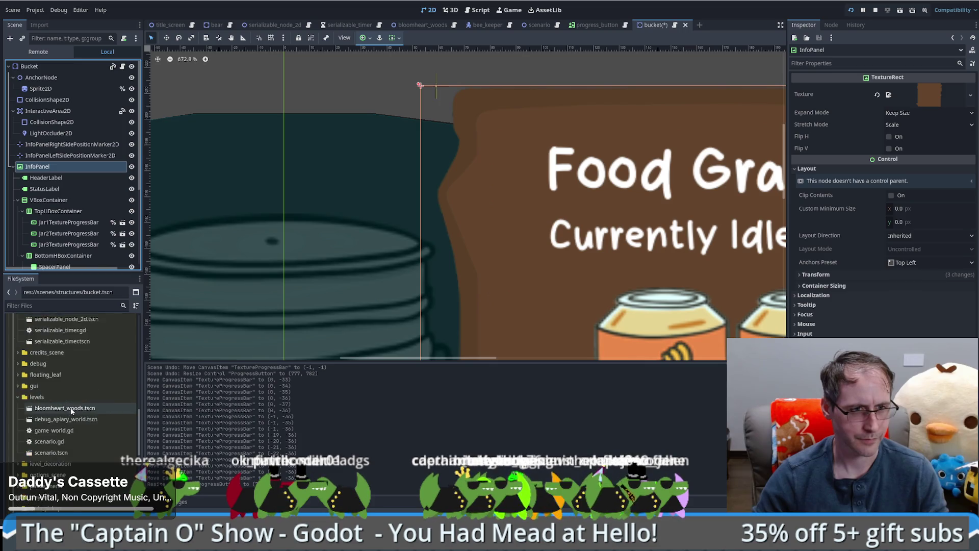
pyautogui.scroll(10, 82, 416)
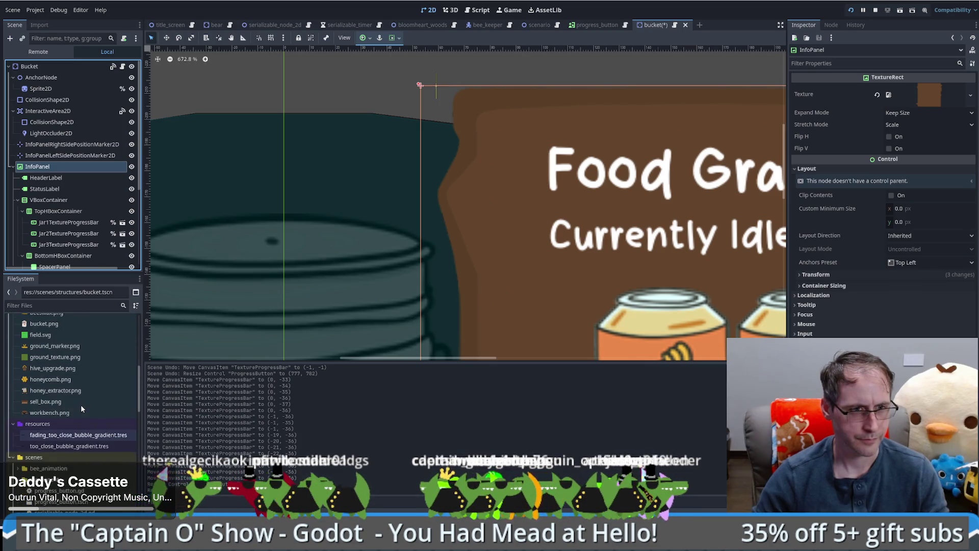
pyautogui.scroll(-10, 82, 410)
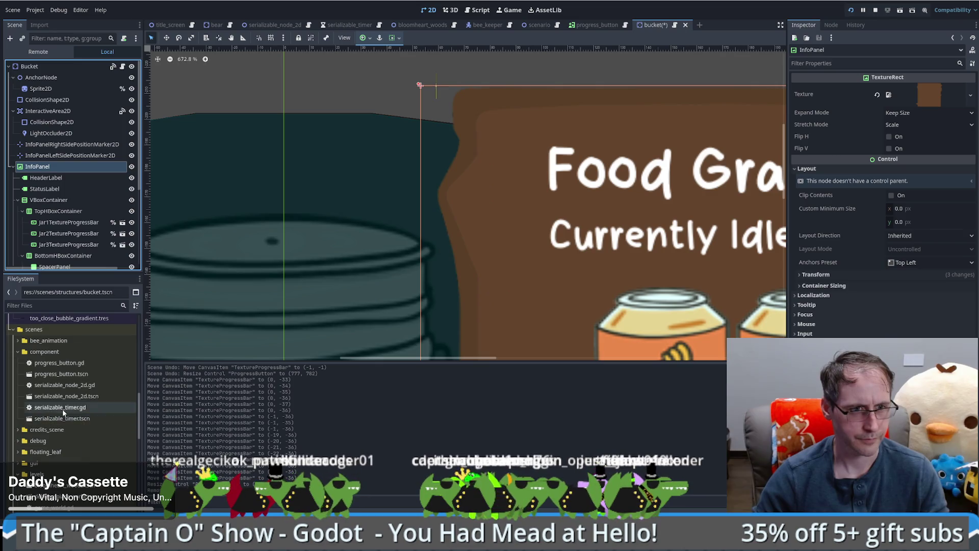
pyautogui.moveTo(57, 374); pyautogui.dragTo(49, 166)
# - Reorder the new ProgressButton to be the InfoPanel's first child
pyautogui.scroll(-8, 482, 229)
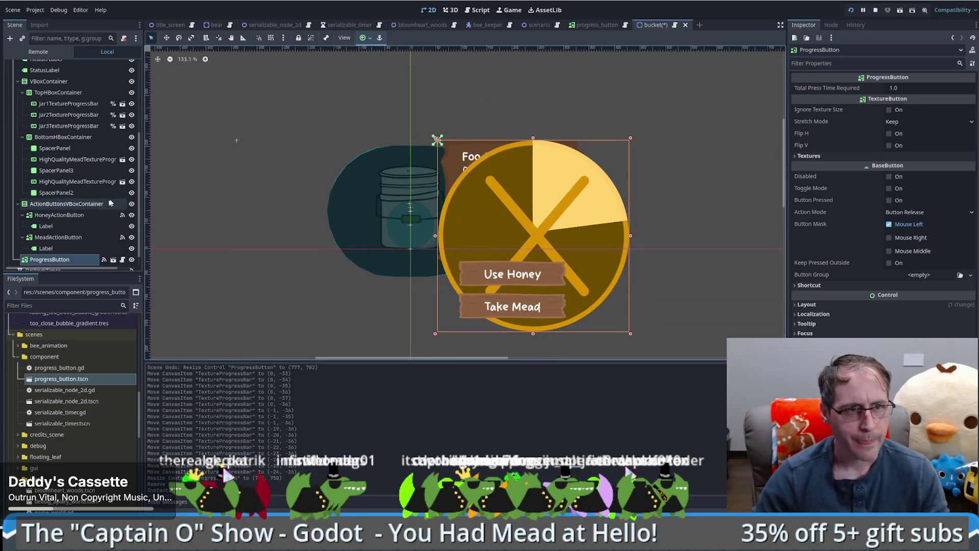
pyautogui.moveTo(49, 259); pyautogui.dragTo(70, 146)
pyautogui.moveTo(68, 54); pyautogui.dragTo(68, 168)
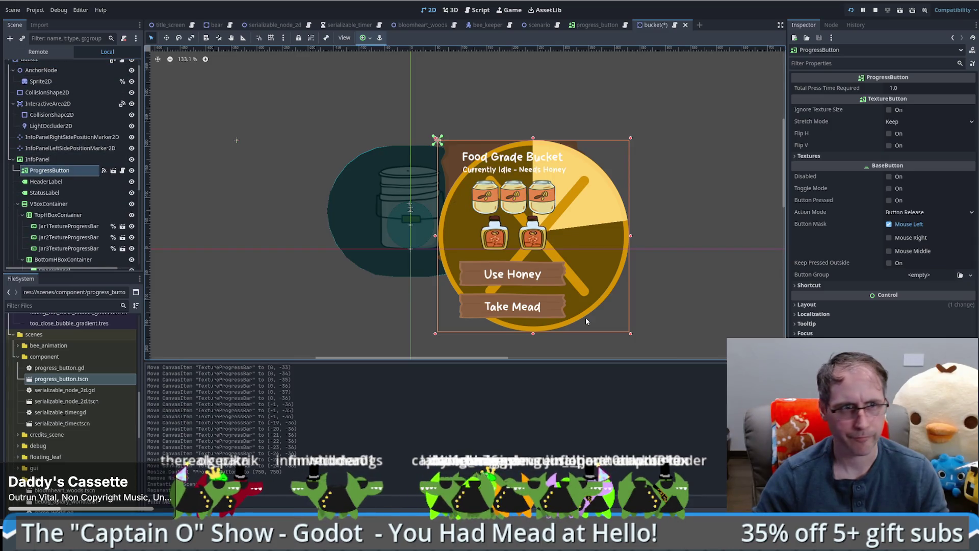
# - Enlarge the ProgressButton slightly, then test a narrower size and undo it
pyautogui.press('w')
pyautogui.press('q')
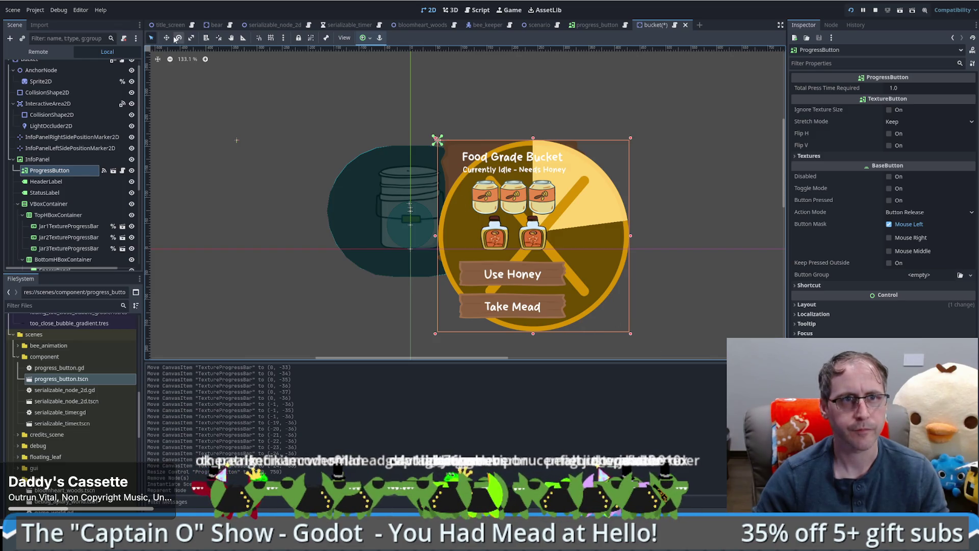
pyautogui.moveTo(632, 334); pyautogui.dragTo(558, 270)
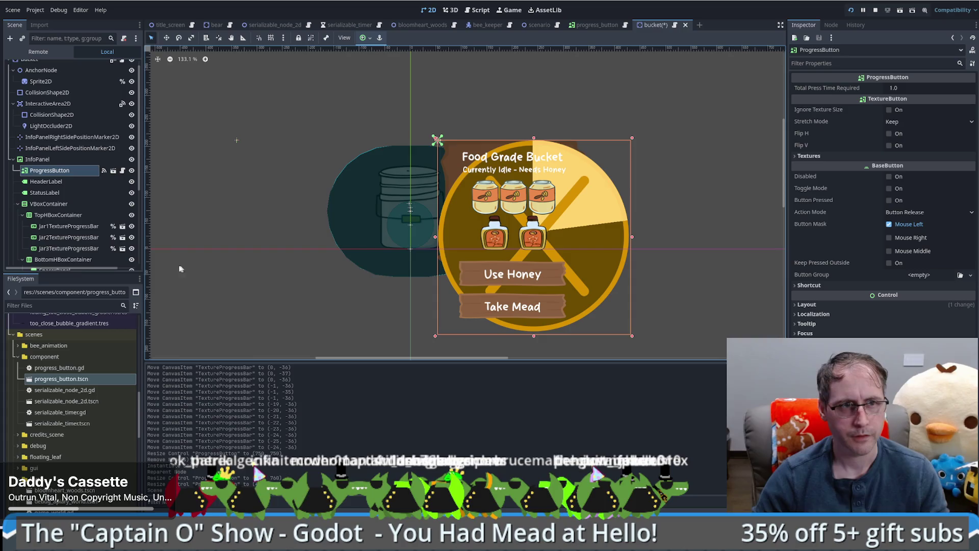
pyautogui.click(62, 182)
pyautogui.click(49, 170)
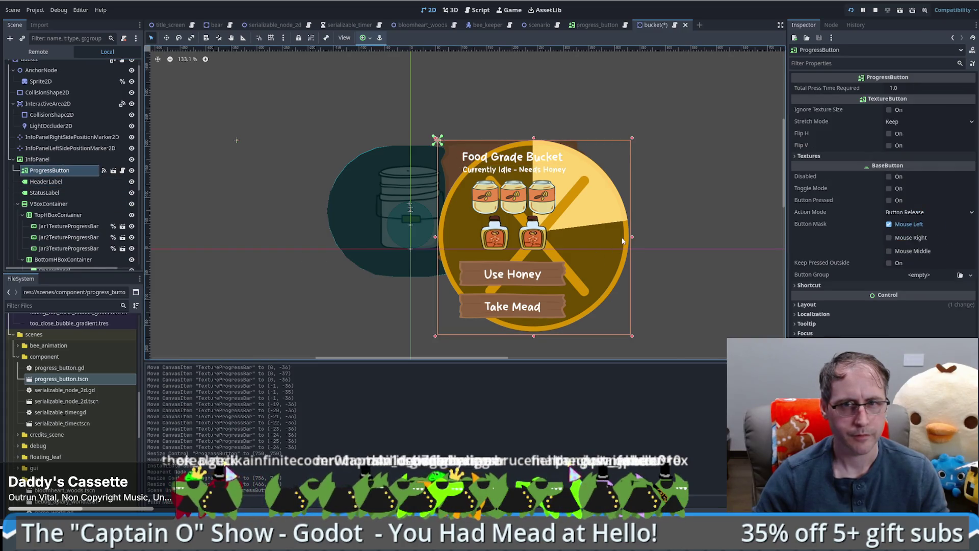
pyautogui.moveTo(634, 239); pyautogui.dragTo(593, 240)
pyautogui.hotkey('ctrl', 'z')
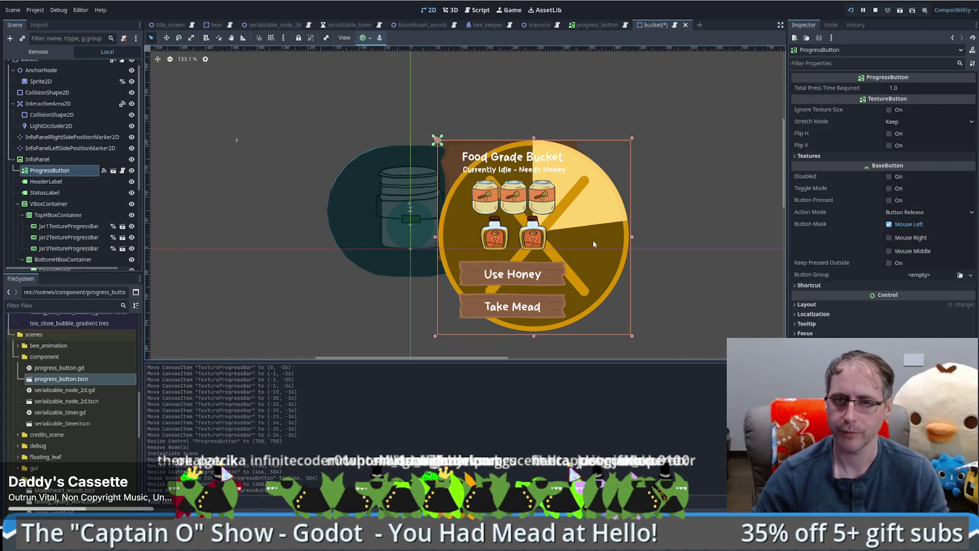
# - In the progress_button scene, test narrowing the ProgressButton and undo the change
pyautogui.hotkey('ctrl', 'shift', 'Tab')
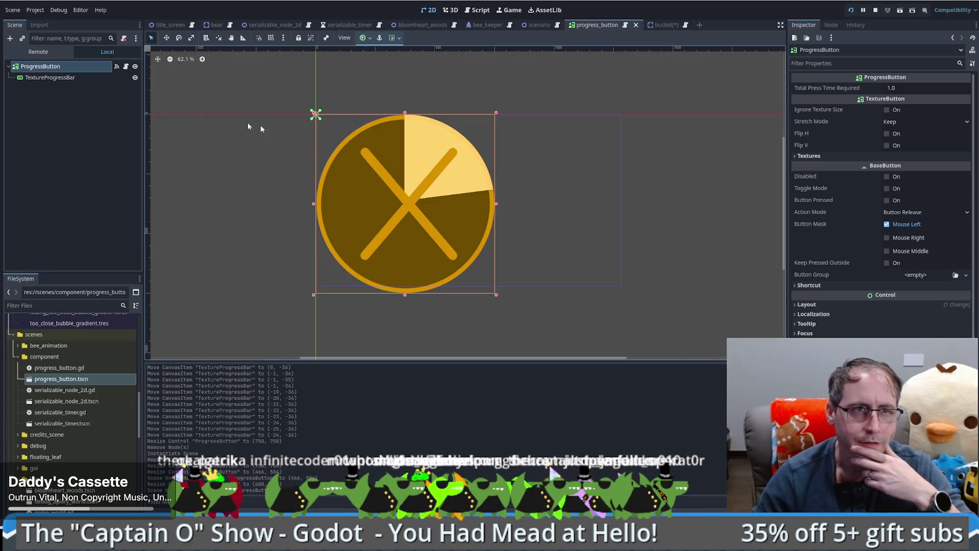
pyautogui.moveTo(496, 204); pyautogui.dragTo(472, 204)
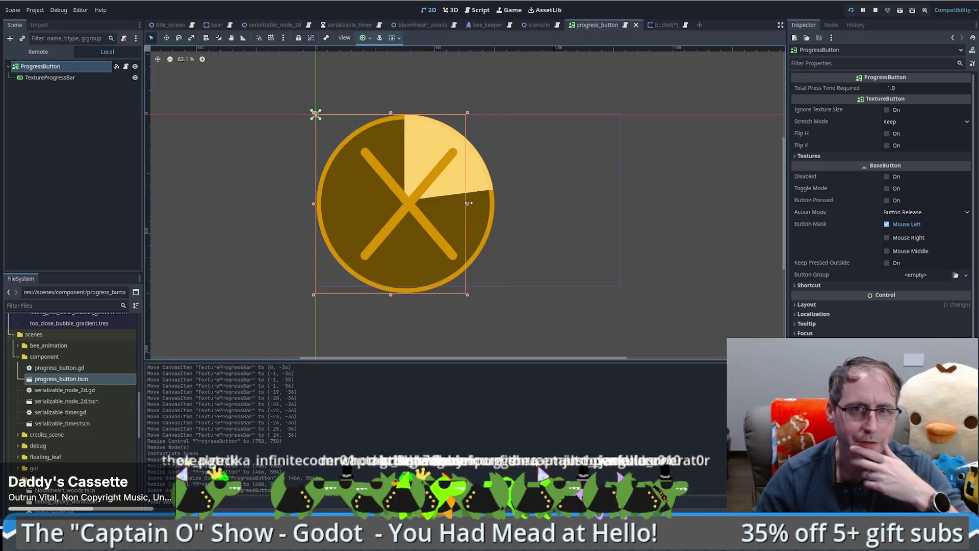
pyautogui.hotkey('ctrl', 'z')
# - Review the TextureProgressBar's Under, Over and Progress textures, then go to the title_screen scene
pyautogui.click(68, 79)
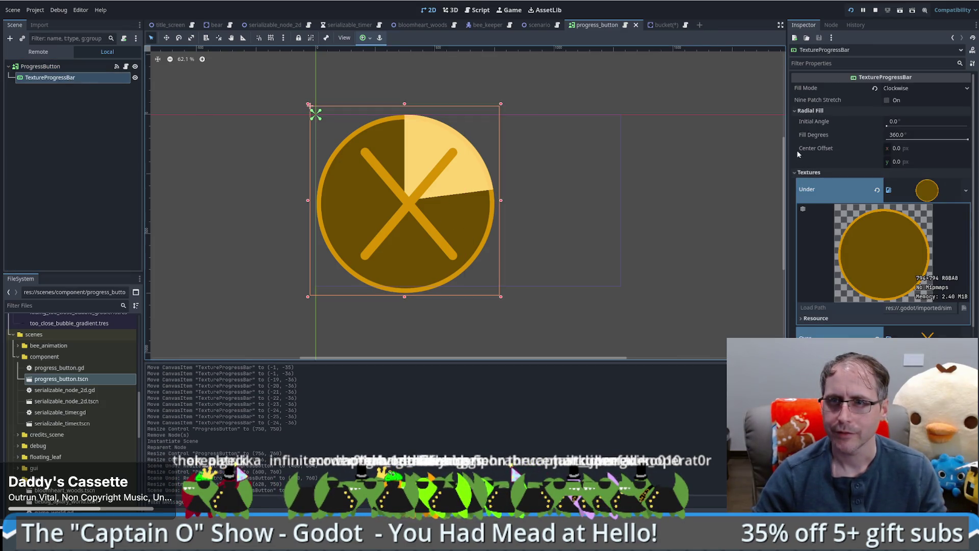
pyautogui.scroll(-3, 806, 145)
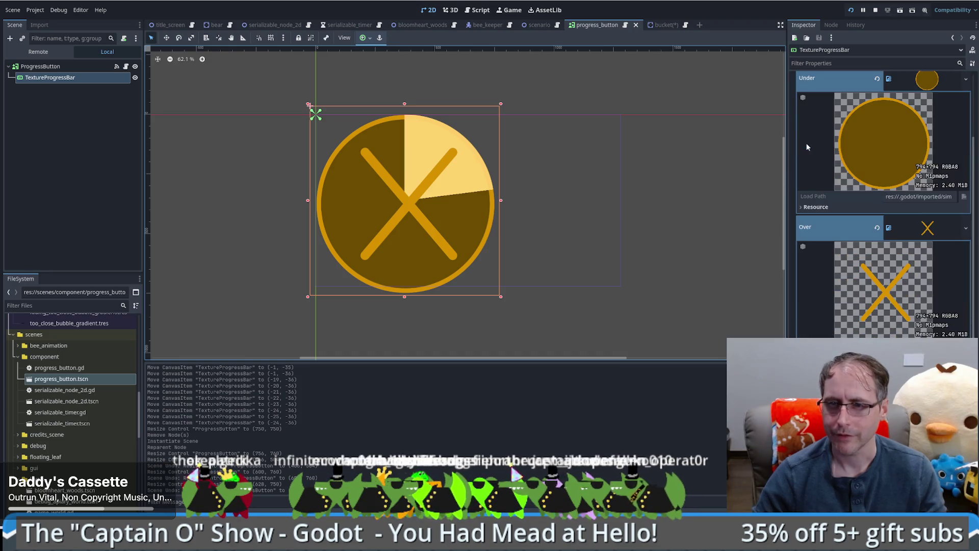
pyautogui.scroll(-2, 807, 146)
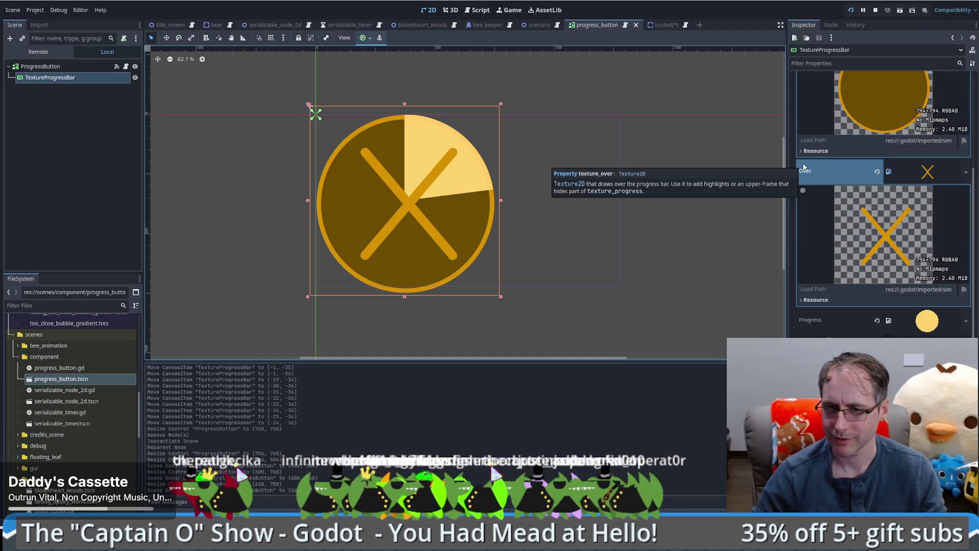
pyautogui.scroll(-1, 804, 167)
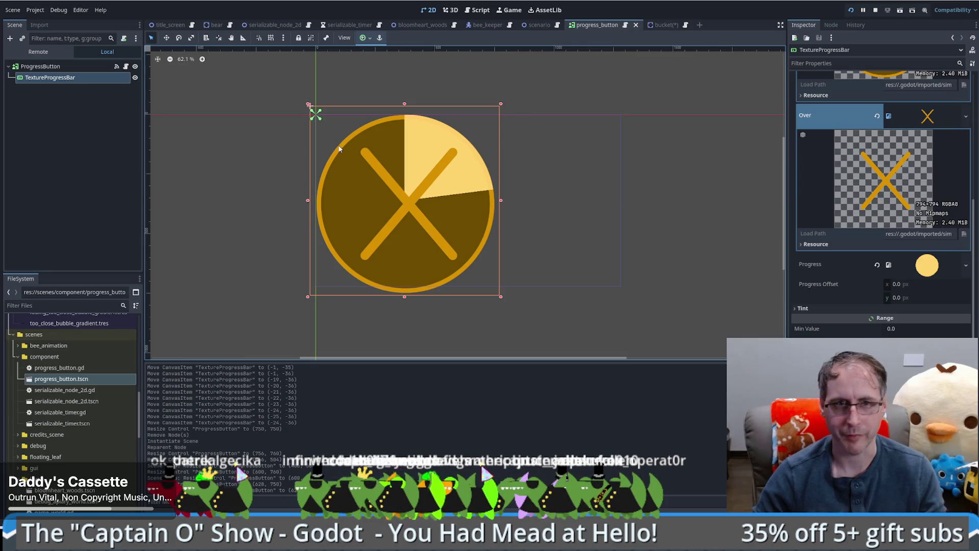
pyautogui.click(168, 25)
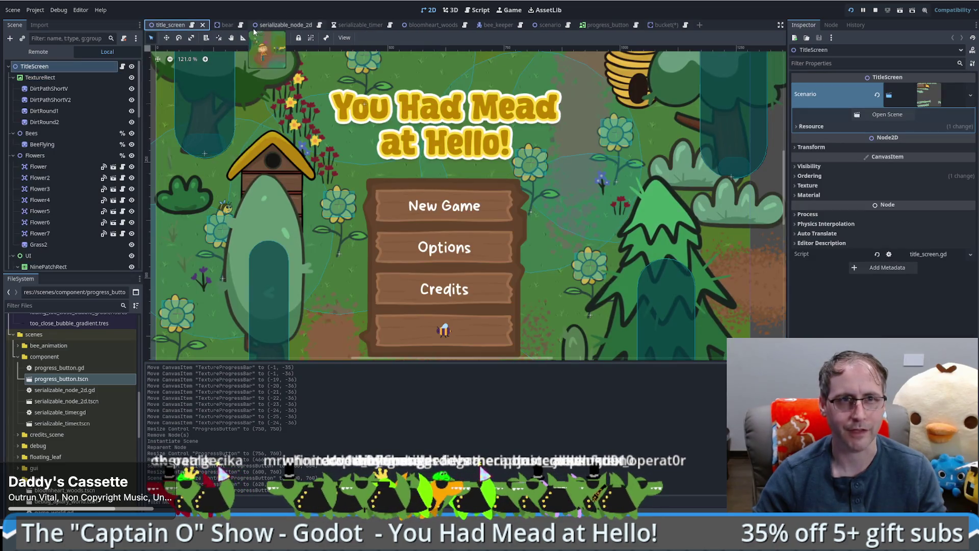
# - Back in the bucket scene, scale the ProgressButton down to a small pie icon
pyautogui.click(660, 25)
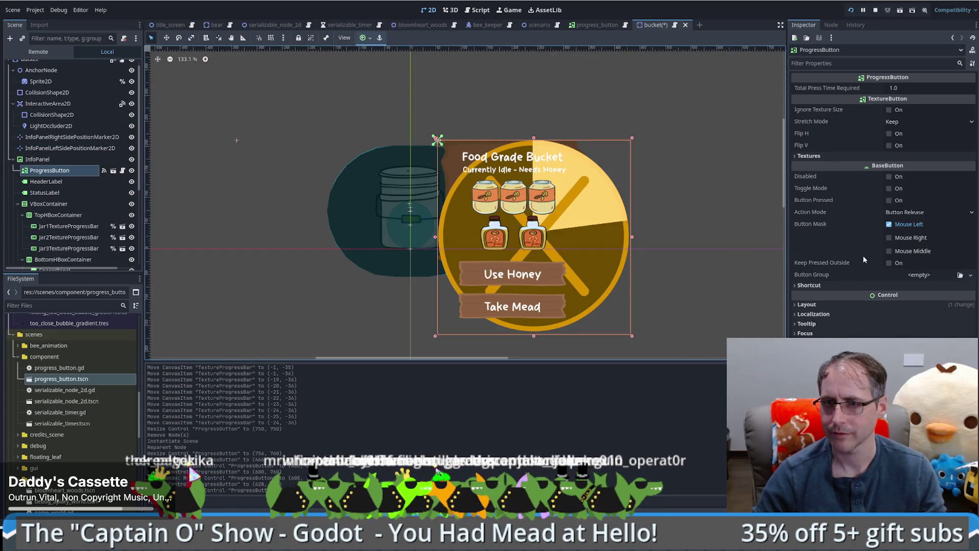
pyautogui.click(807, 304)
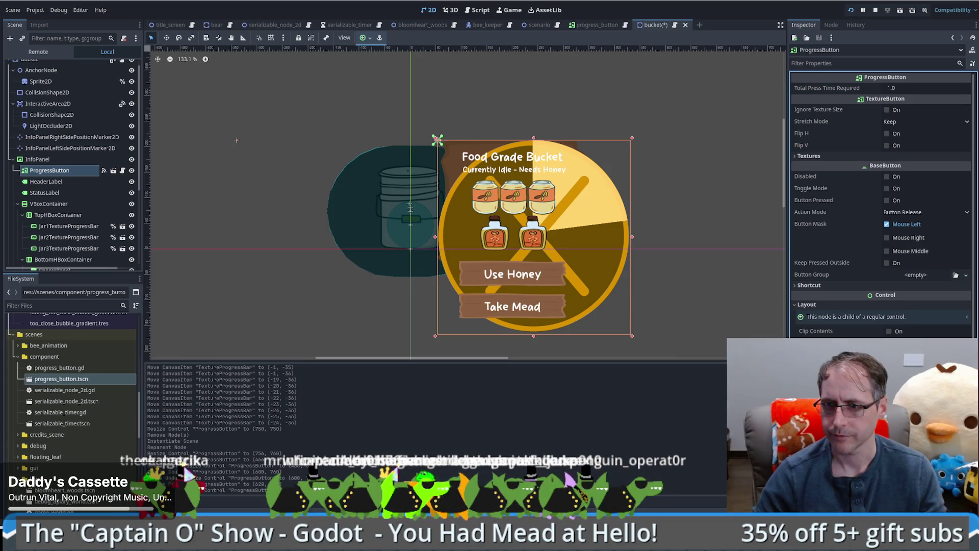
pyautogui.hotkey('ctrl', 'z')
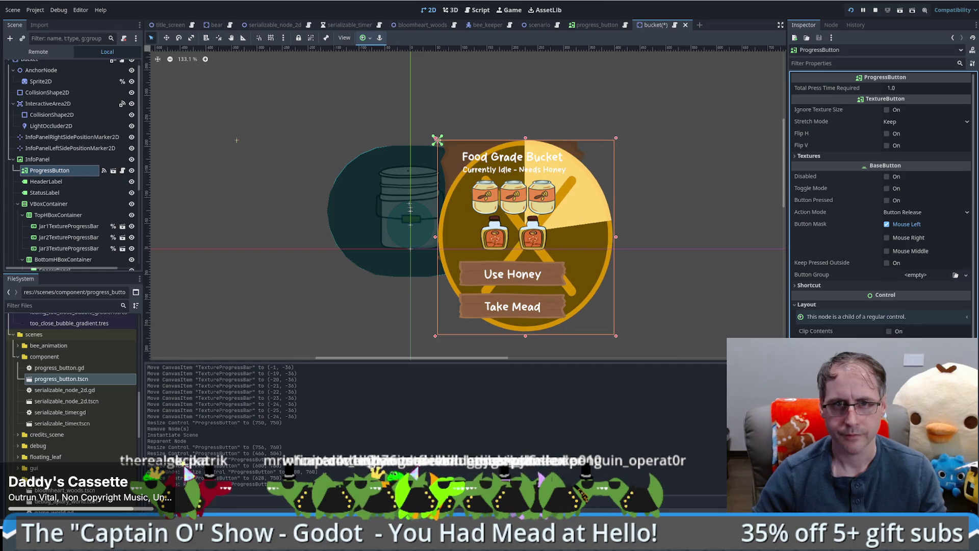
pyautogui.hotkey('ctrl', 'z')
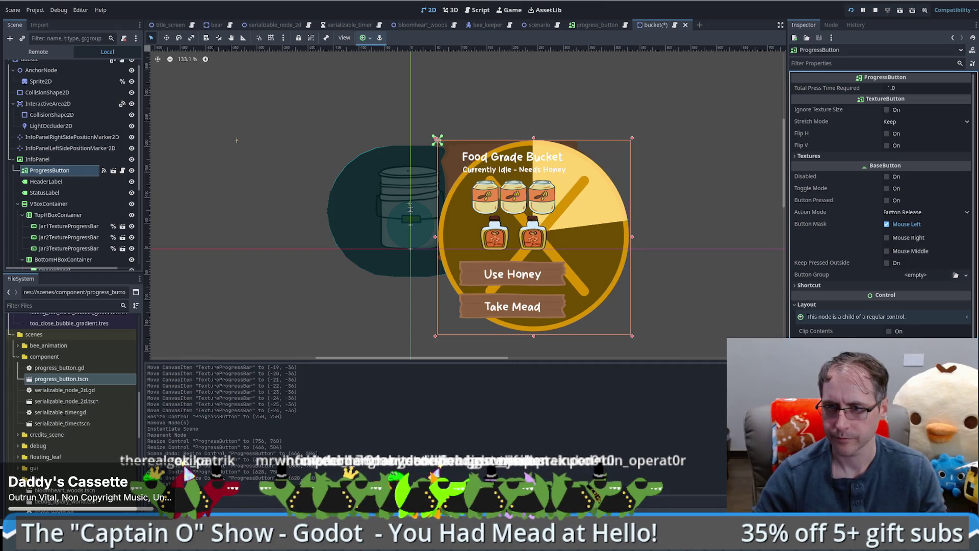
pyautogui.moveTo(632, 336); pyautogui.dragTo(454, 156)
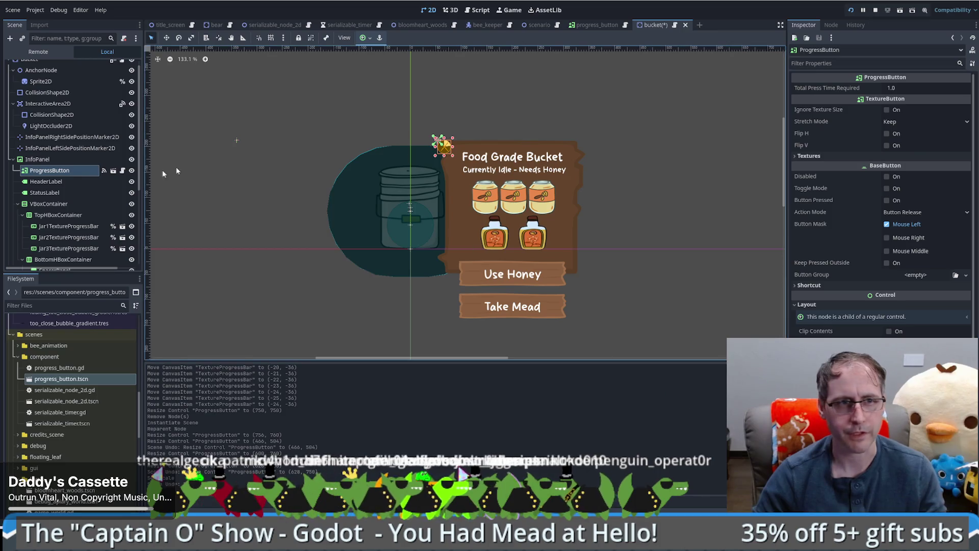
# - Move the small ProgressButton to the Food Grade Bucket panel's top-left corner
pyautogui.scroll(6, 433, 152)
pyautogui.scroll(-4, 441, 154)
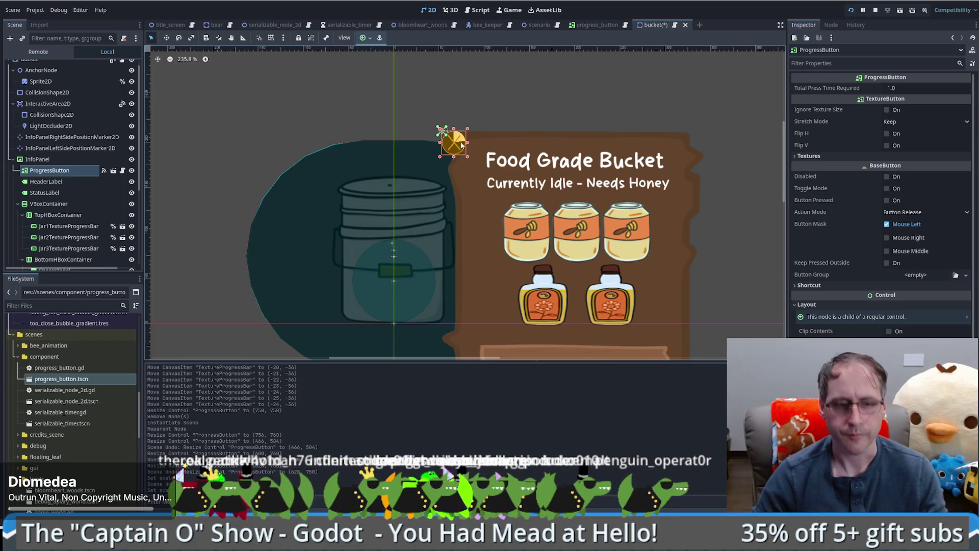
pyautogui.press('w')
pyautogui.moveTo(460, 144); pyautogui.dragTo(454, 133)
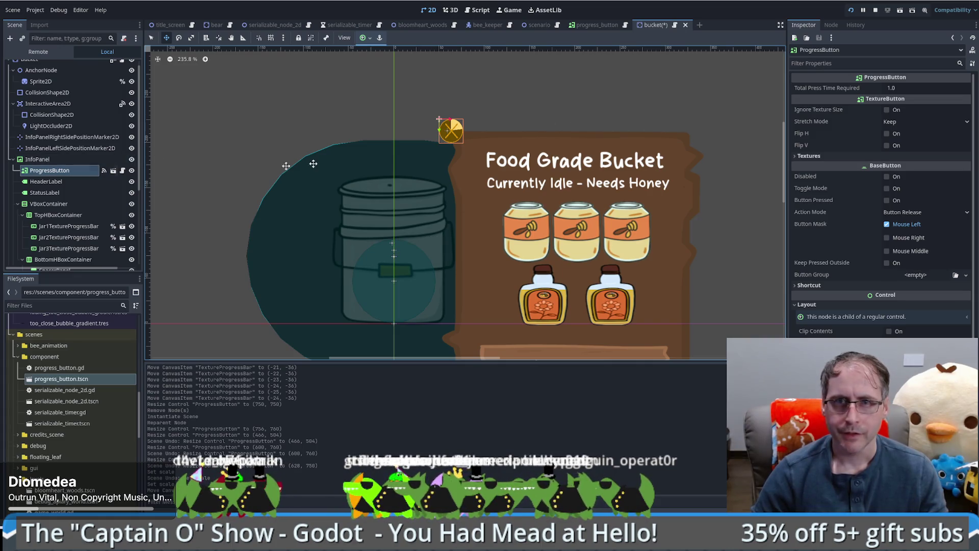
pyautogui.click(832, 25)
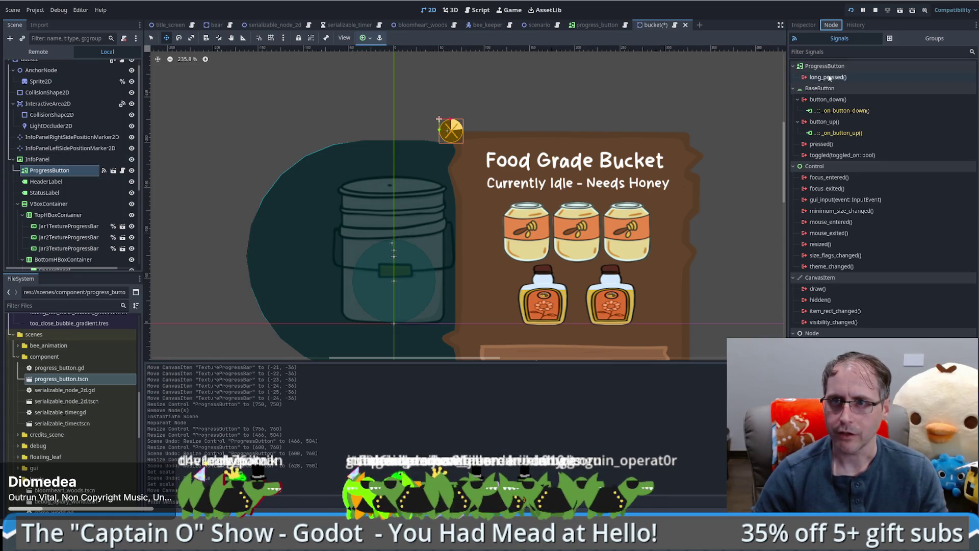
# - Preview connecting the long_pressed signal, then cancel the connection dialog
pyautogui.doubleClick(829, 78)
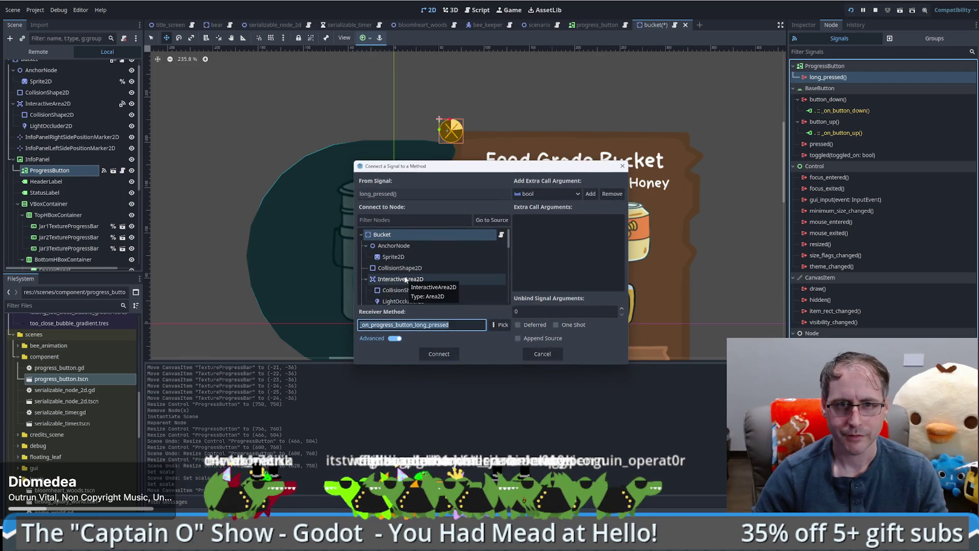
pyautogui.click(372, 325)
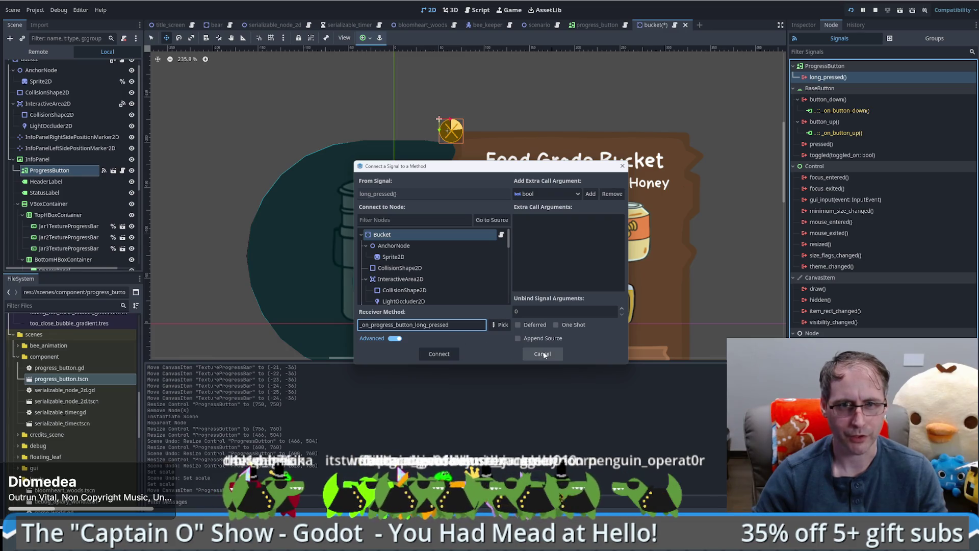
pyautogui.click(542, 354)
# - Rename the node to RemoveProgressButton and connect long_pressed to its suggested handler
pyautogui.press('F2')
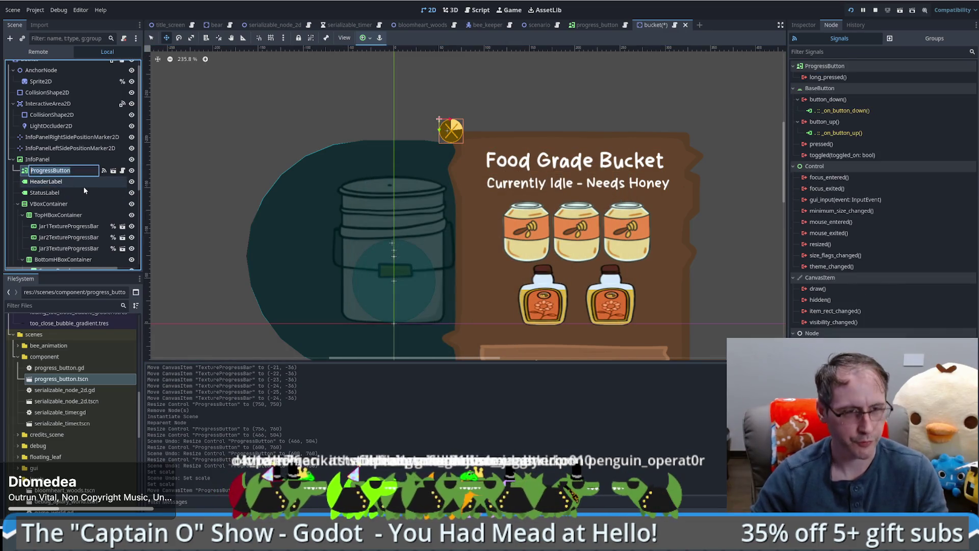
pyautogui.press('Home')
pyautogui.write('Remove')
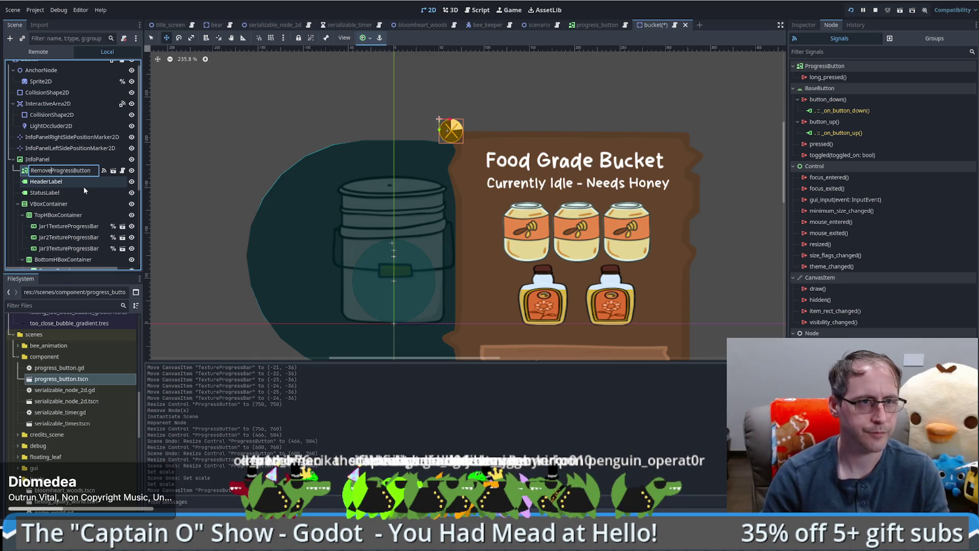
pyautogui.press('Return')
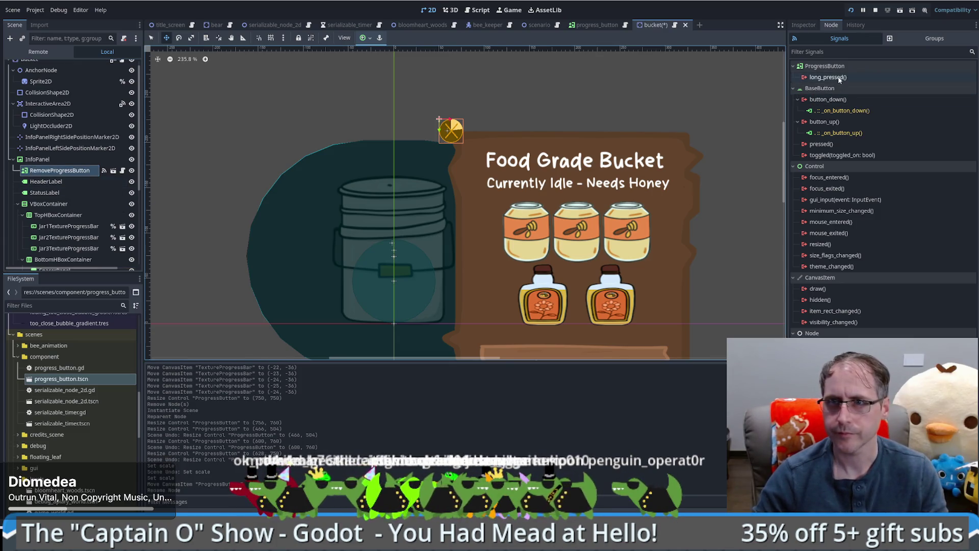
pyautogui.doubleClick(837, 77)
pyautogui.click(438, 354)
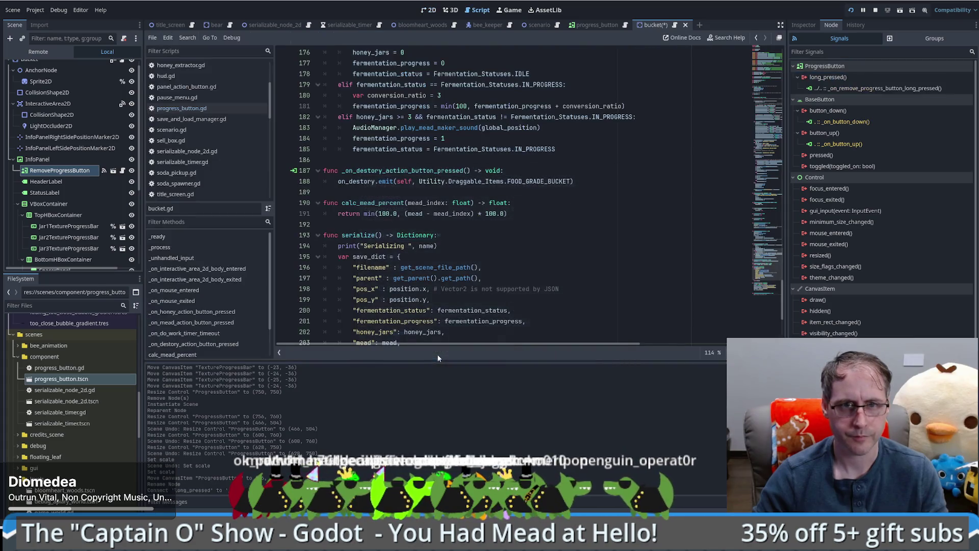
# - Delete the old destroy-button handler function from bucket.gd
pyautogui.moveTo(584, 176); pyautogui.dragTo(594, 179)
pyautogui.hotkey('ctrl', 'c')
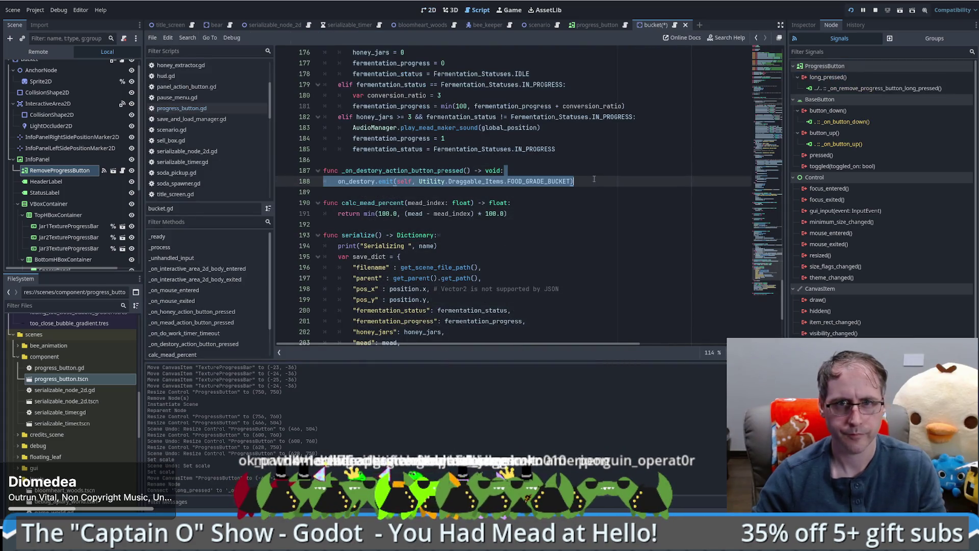
pyautogui.hotkey('shift', 'Up')
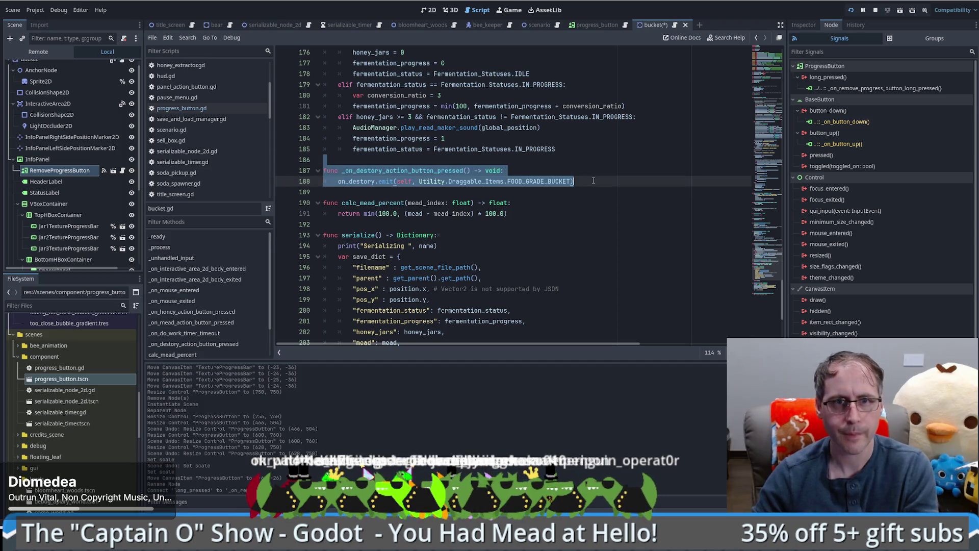
pyautogui.press('BackSpace')
pyautogui.scroll(-4, 551, 222)
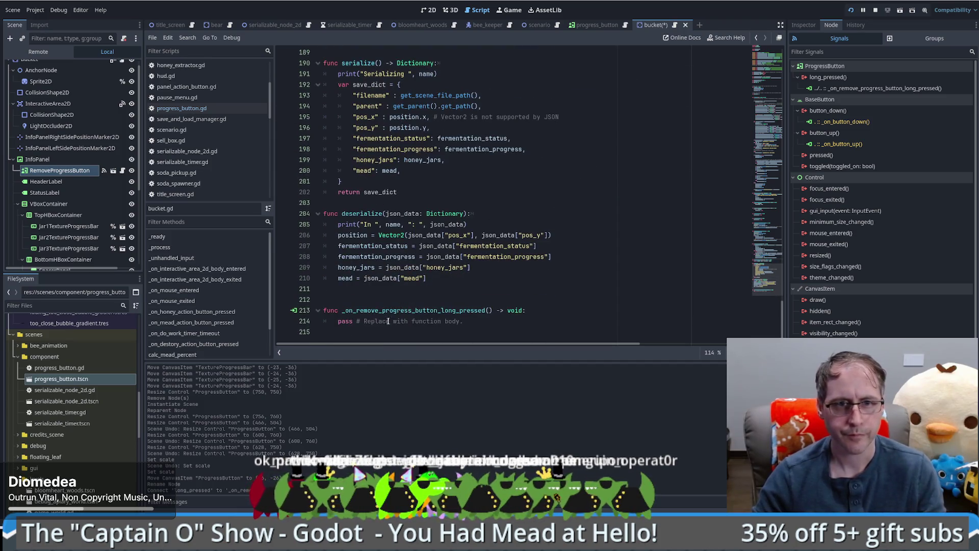
# - Replace the long-press handler's pass with on_destory.emit(self, Utility.Draggable_Items.FOOD_GRADE_BUCKET) and save
pyautogui.click(523, 322)
pyautogui.hotkey('shift', 'Home')
pyautogui.hotkey('ctrl', 'v')
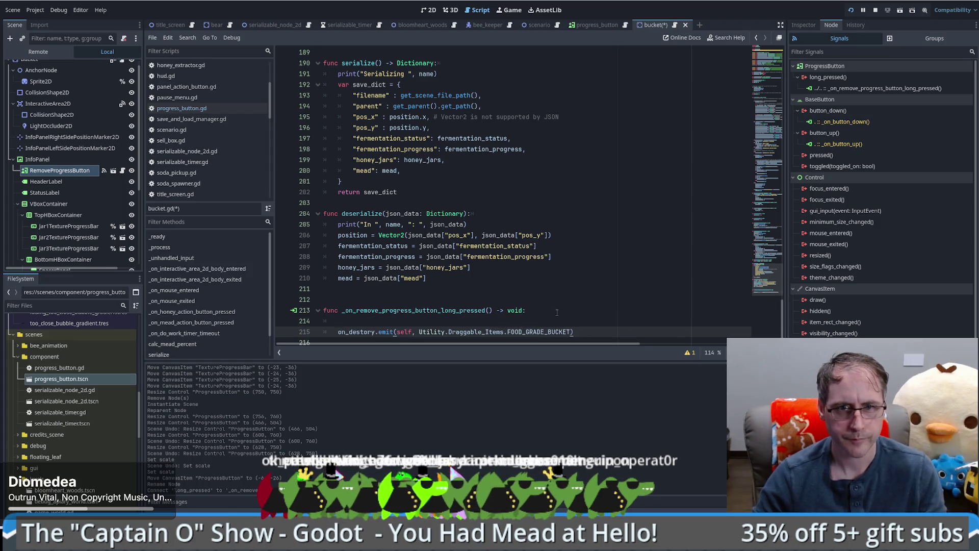
pyautogui.click(557, 312)
pyautogui.press('Delete')
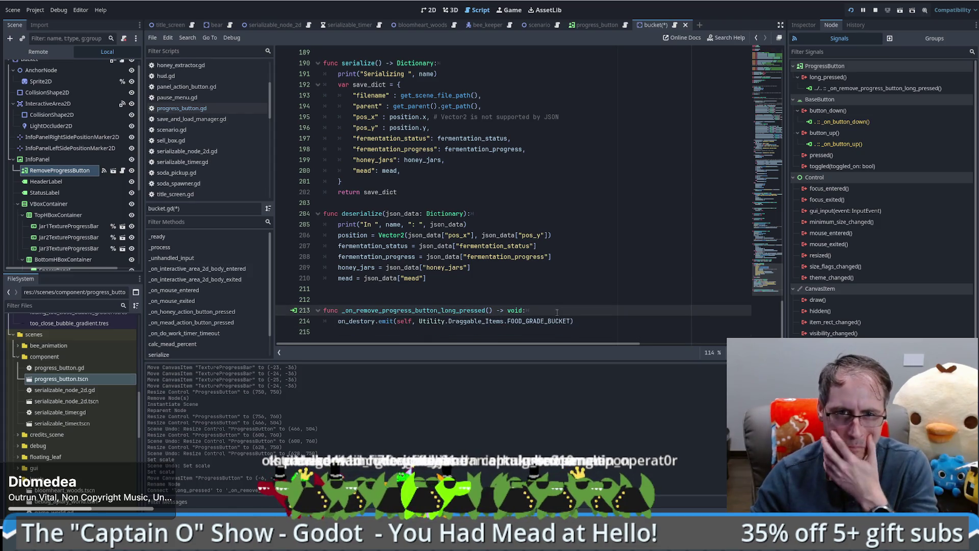
pyautogui.press('Up')
pyautogui.hotkey('ctrl', 's')
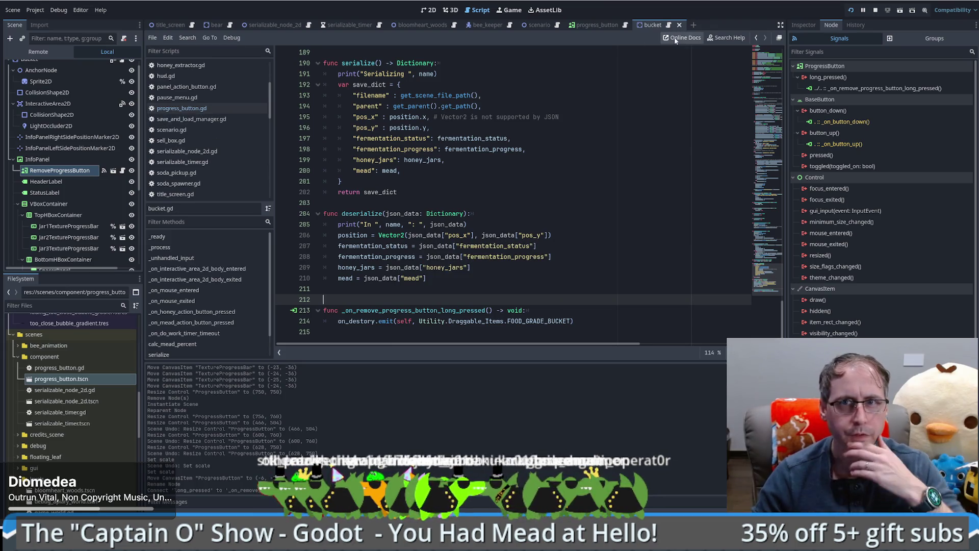
# - In _on_button_up, add press_time_so_far = 0.0 after is_pressed = false, then run the game
pyautogui.click(626, 25)
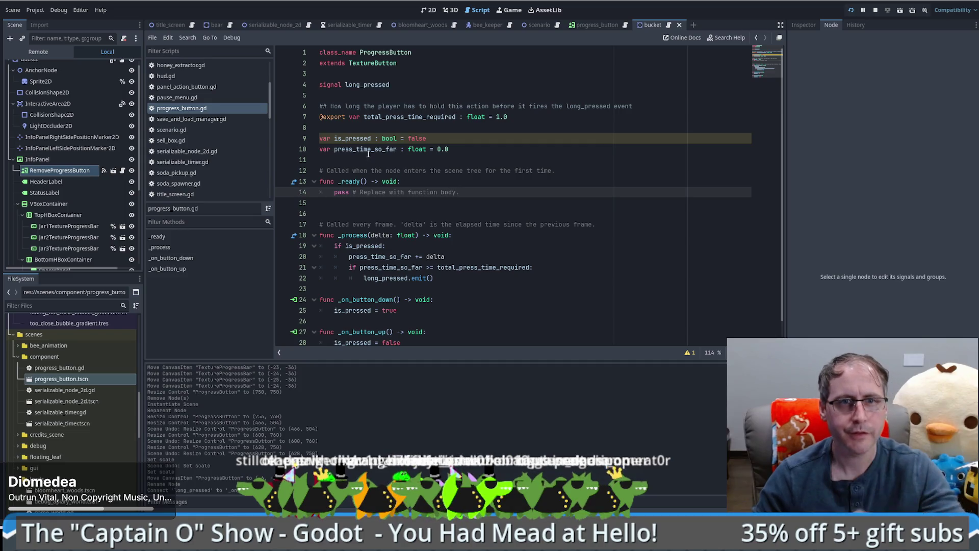
pyautogui.click(473, 286)
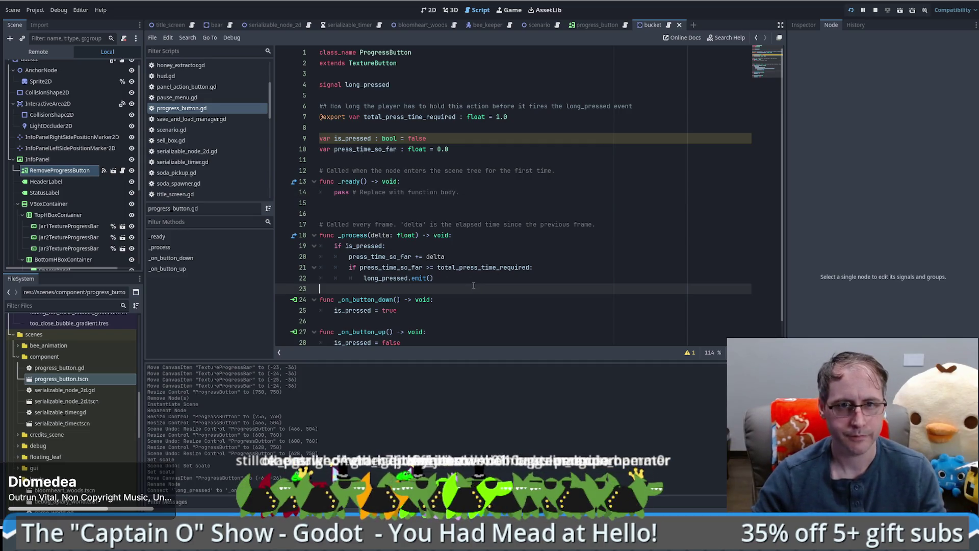
pyautogui.press('Up')
pyautogui.press('Return')
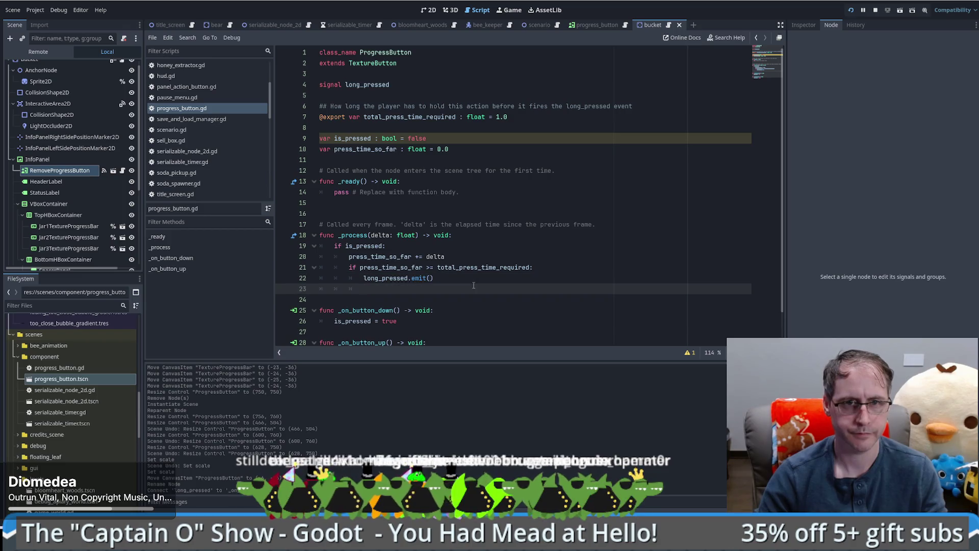
pyautogui.hotkey('ctrl', 'z')
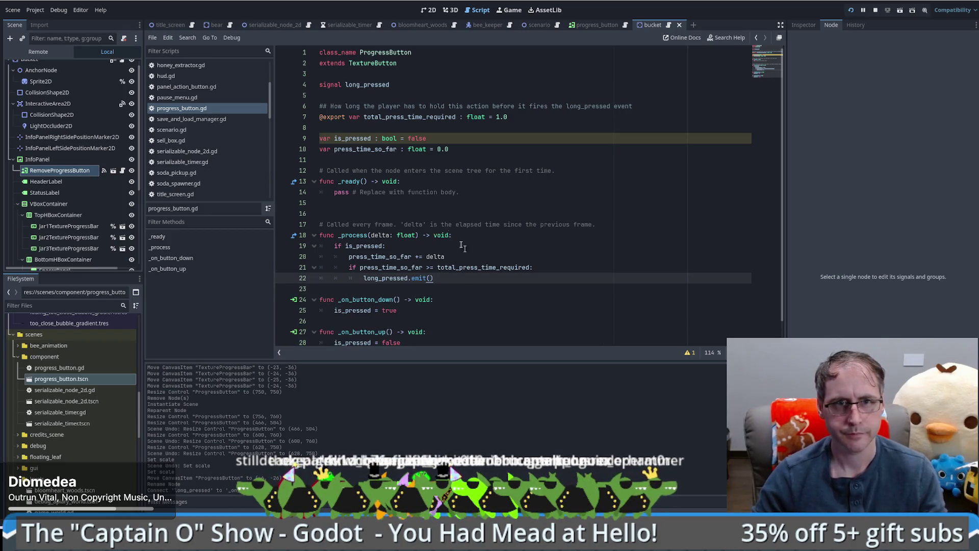
pyautogui.click(356, 148)
pyautogui.scroll(-1, 408, 280)
pyautogui.click(420, 321)
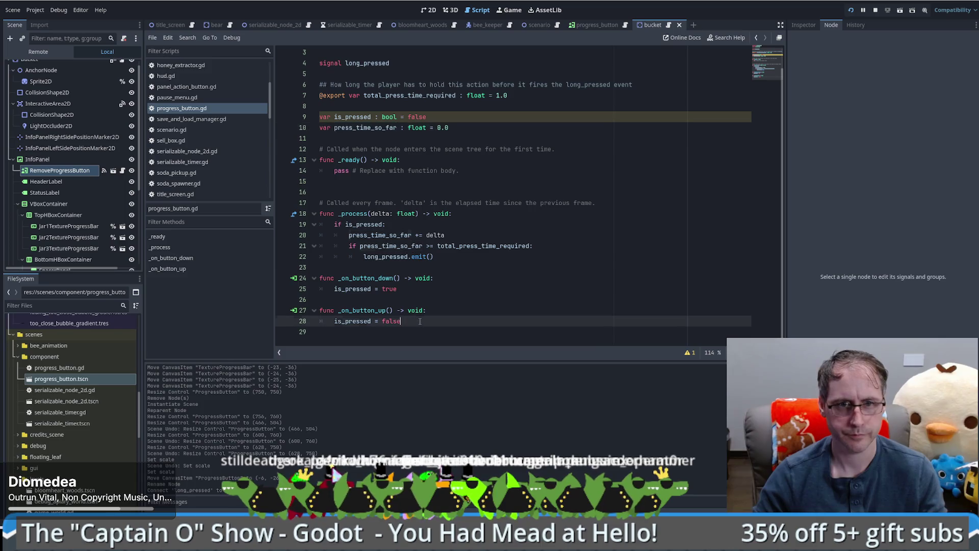
pyautogui.press('Return')
pyautogui.write('press_time_so_far ')
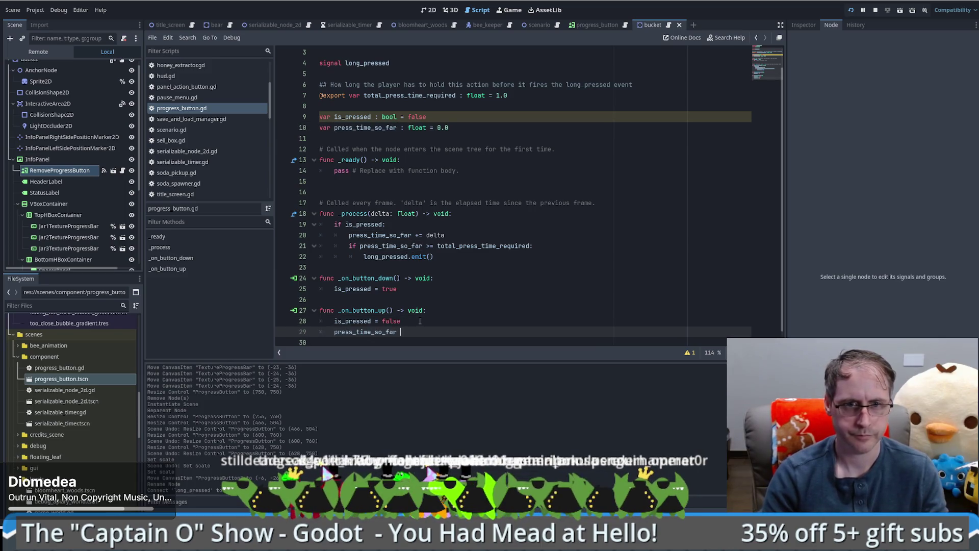
pyautogui.write('= 0.0')
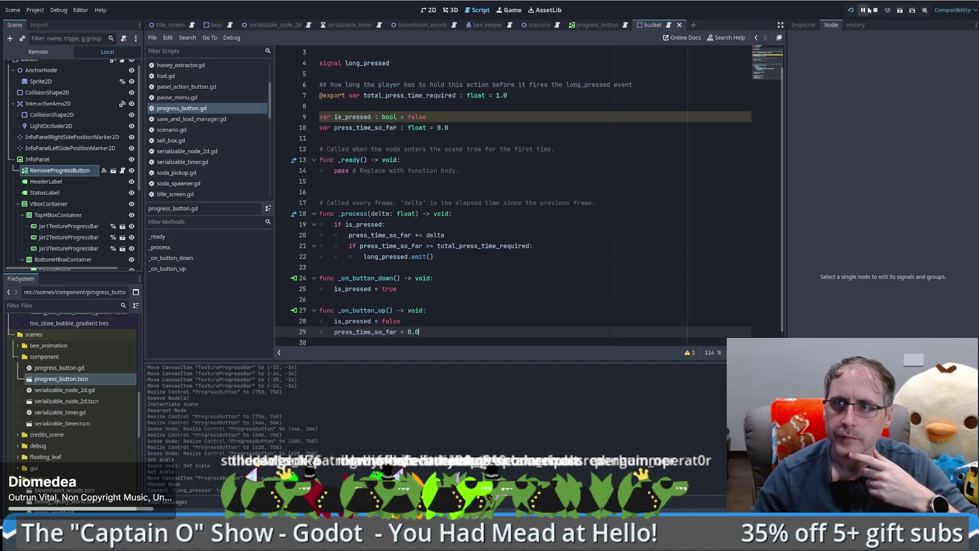
pyautogui.click(851, 10)
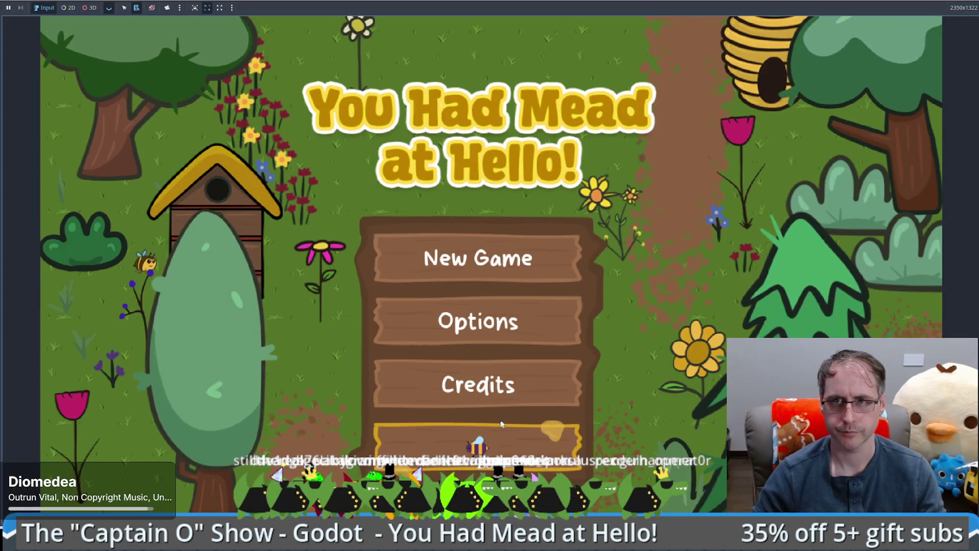
# - Load the saved game, hold the bucket's remove button to sell it for $200, then stop the game
pyautogui.click(478, 438)
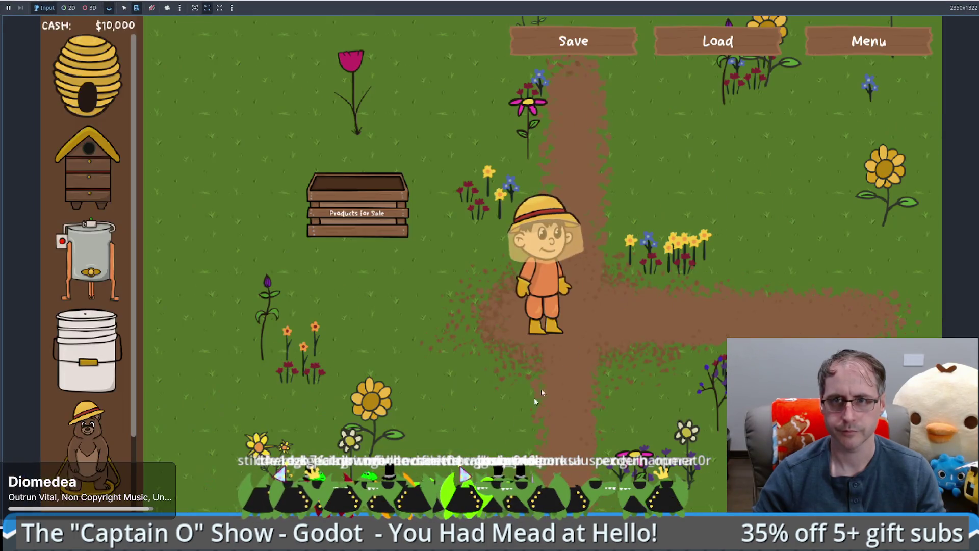
pyautogui.click(721, 47)
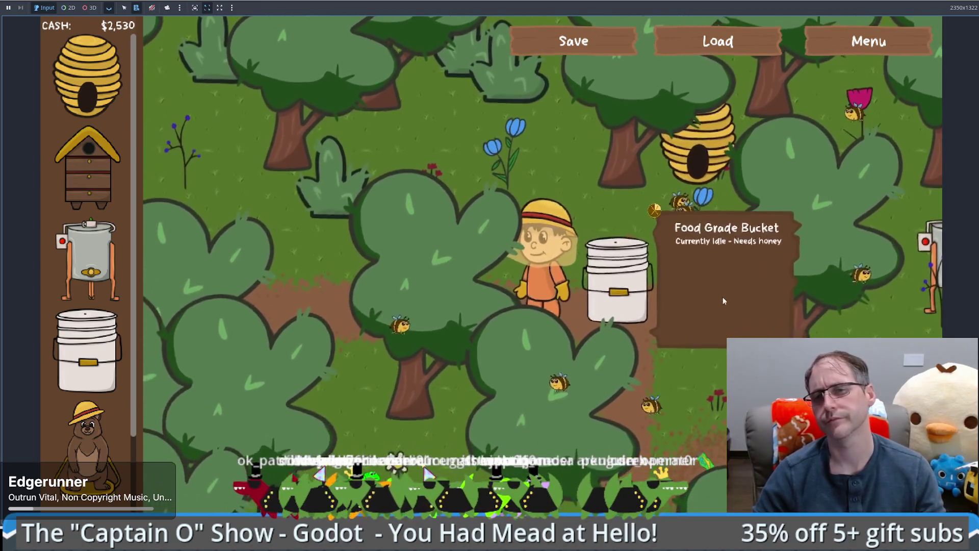
pyautogui.click(655, 209)
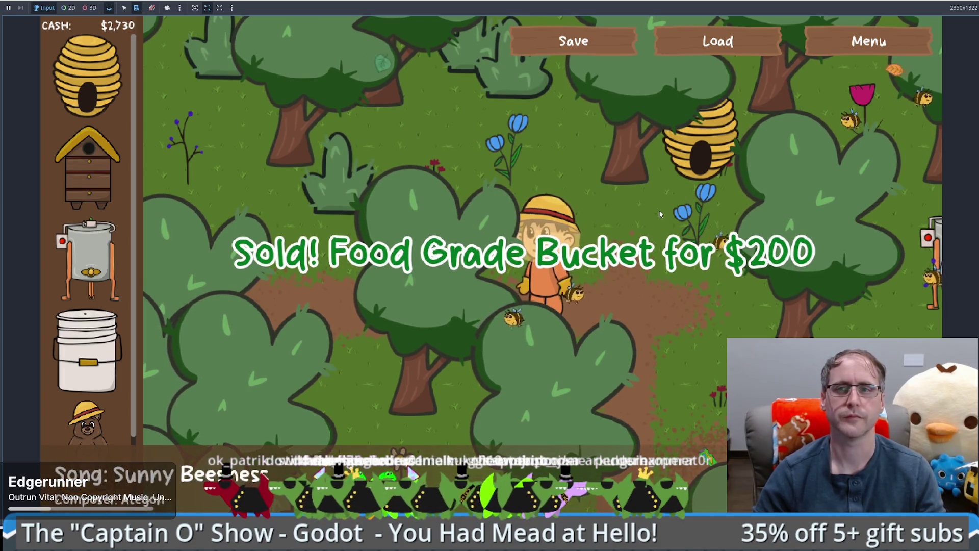
pyautogui.press('F8')
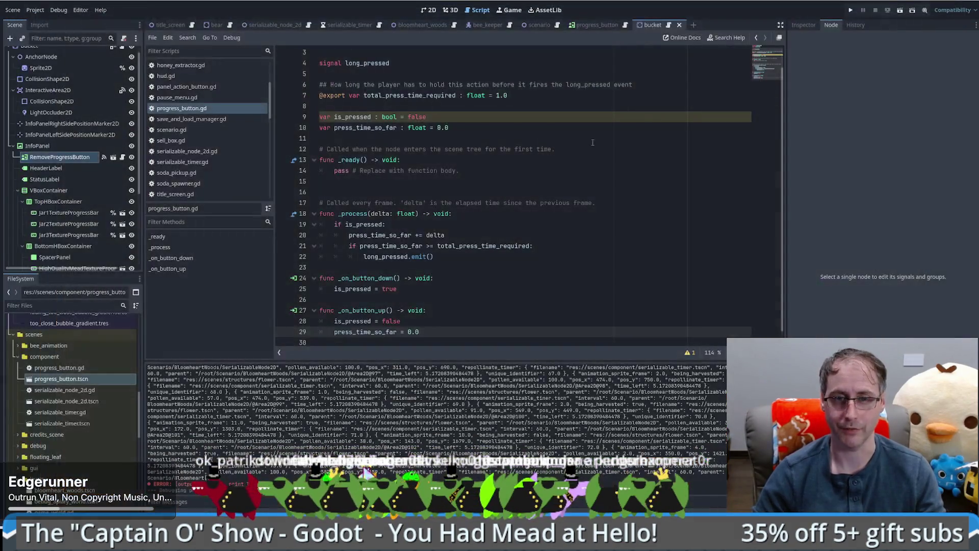
# - Open the progress_button scene and its script, showing the TextureProgressBar's properties in the Inspector
pyautogui.click(597, 24)
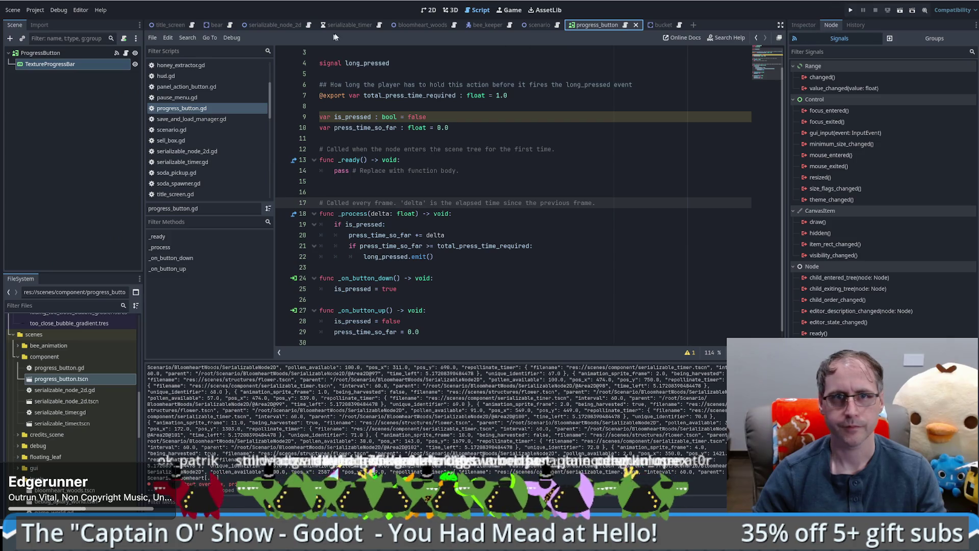
pyautogui.click(429, 9)
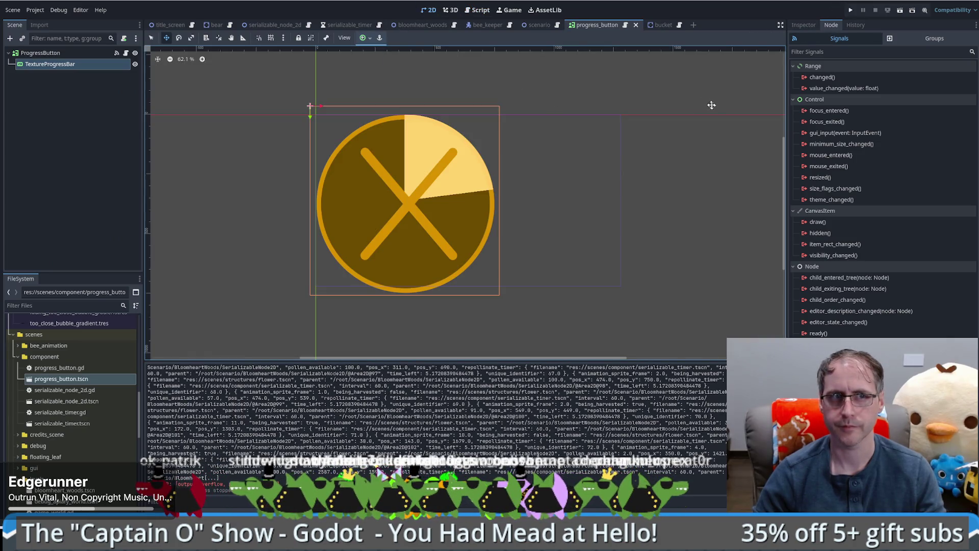
pyautogui.click(126, 52)
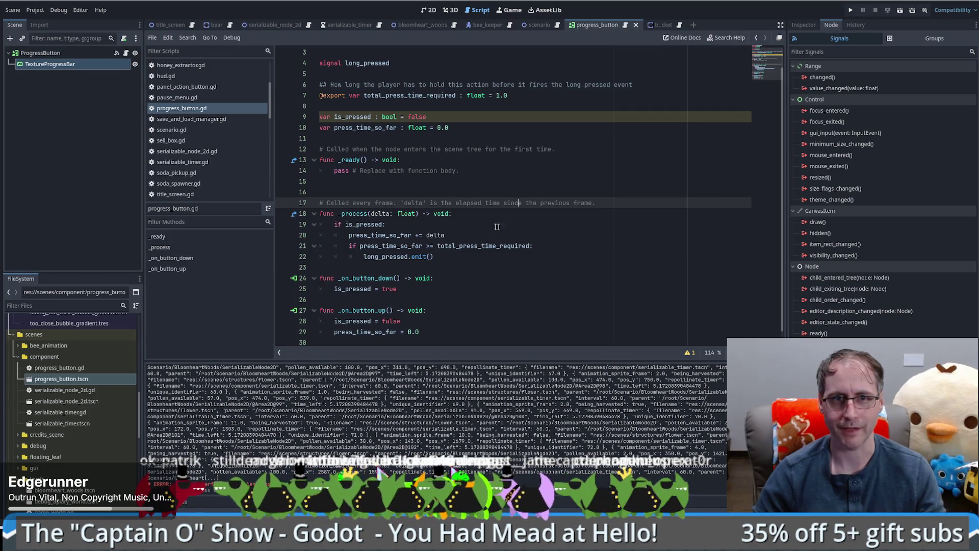
pyautogui.click(802, 26)
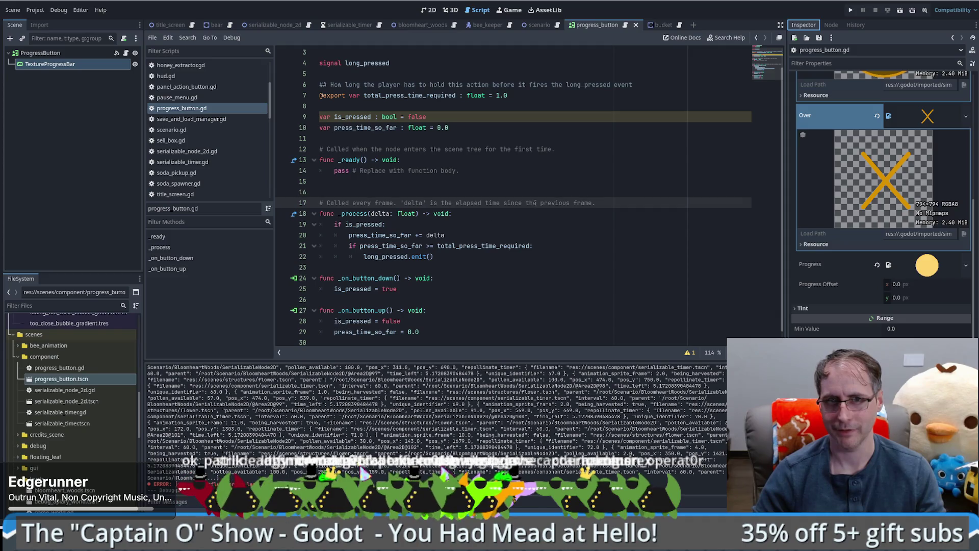
pyautogui.scroll(1, 543, 217)
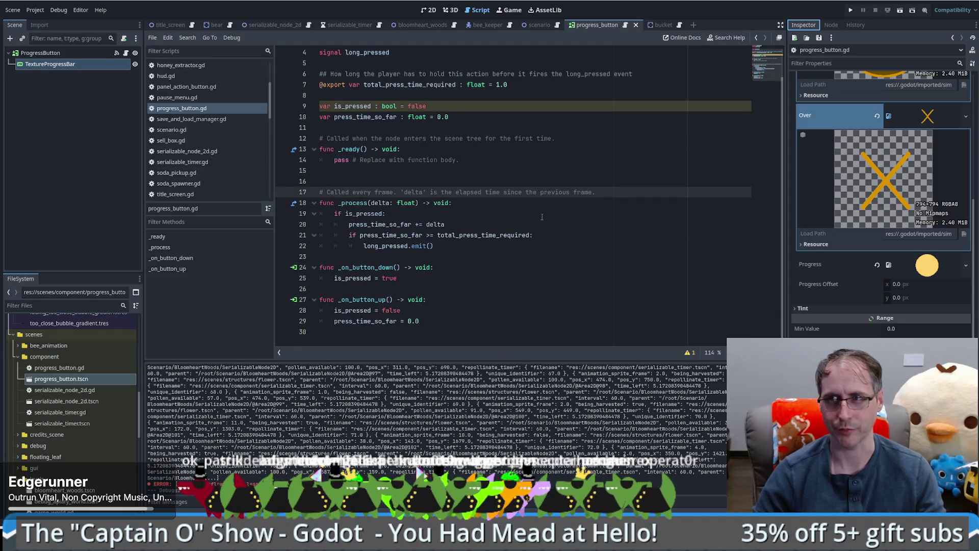
pyautogui.scroll(1, 541, 217)
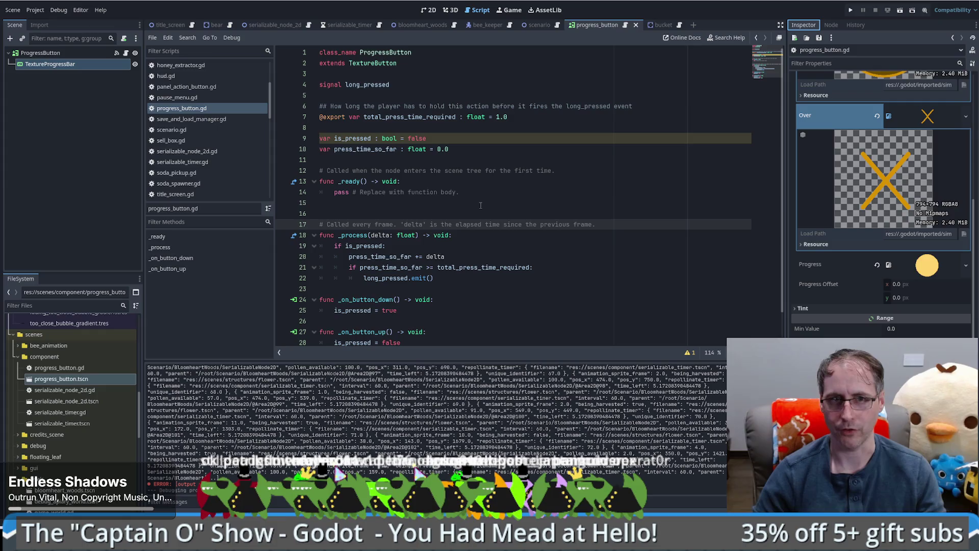
# - Check total_press_time_required and add a new line after long_pressed.emit() in _process
pyautogui.doubleClick(433, 118)
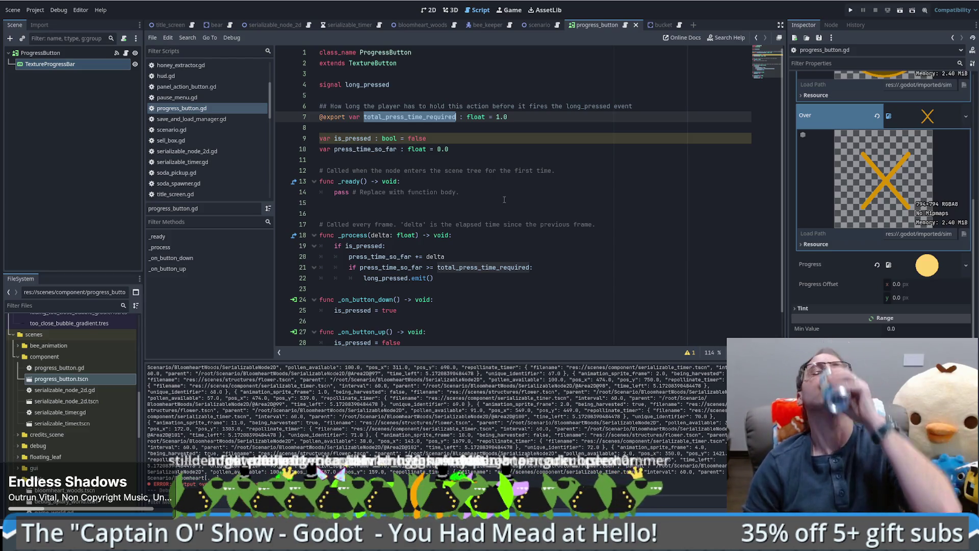
pyautogui.click(458, 234)
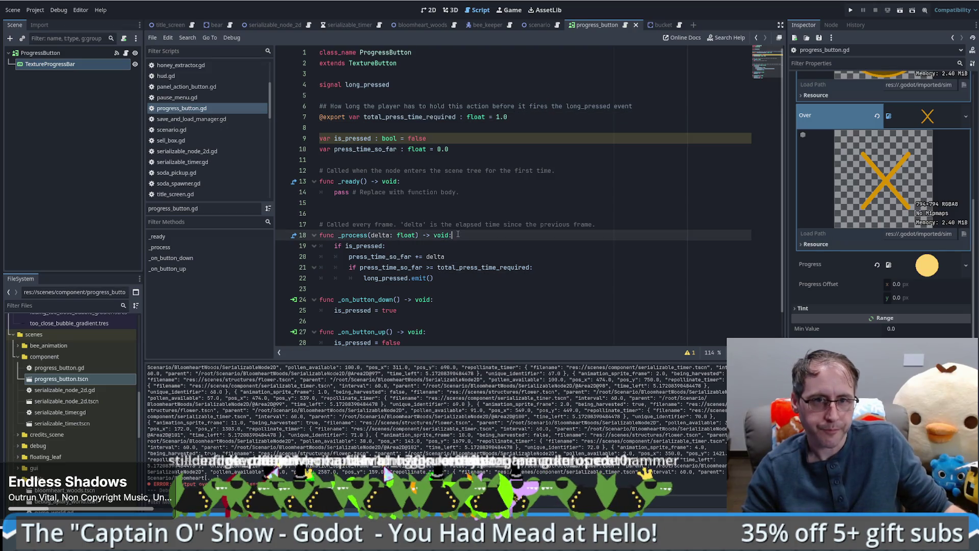
pyautogui.click(458, 280)
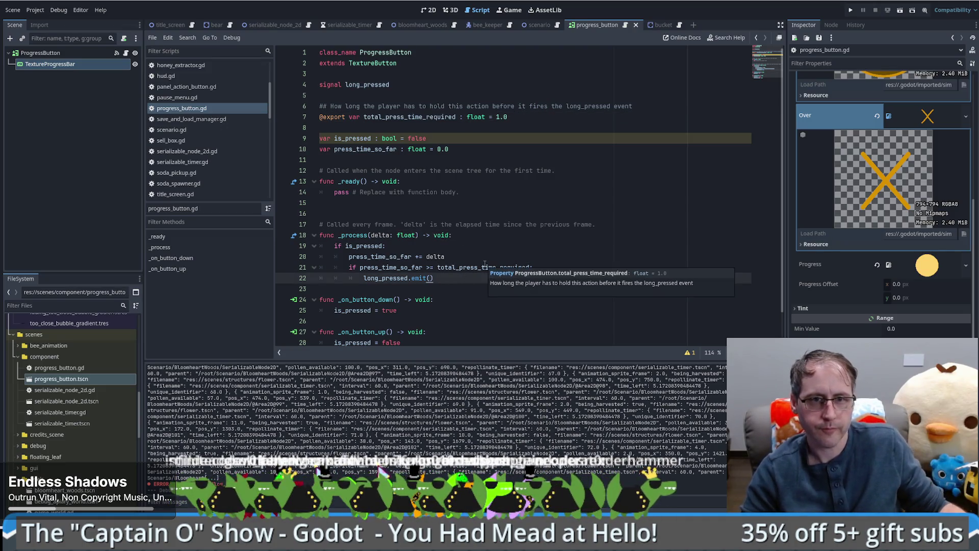
pyautogui.press('Return')
pyautogui.press('BackSpace')
pyautogui.press('BackSpace')
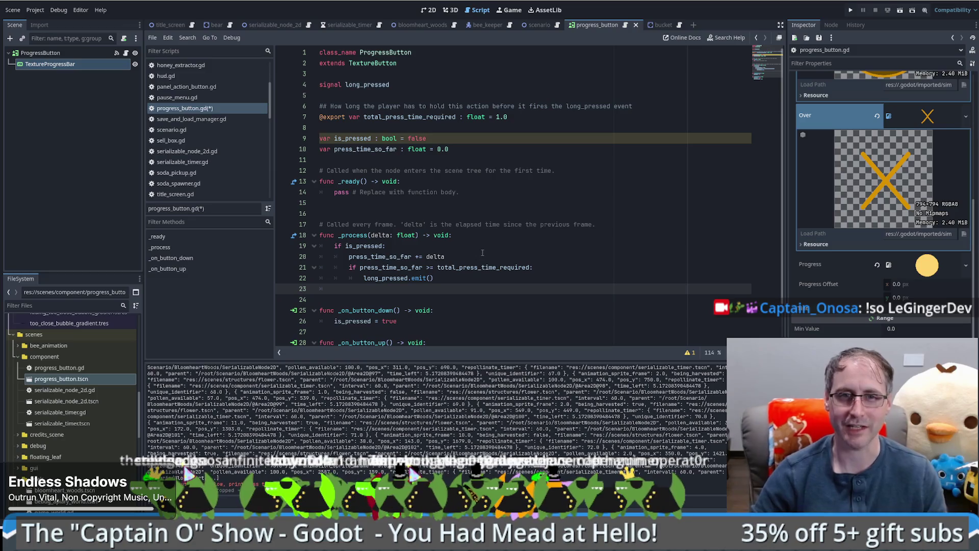
# - Remove the extra blank line after _ready in progress_button.gd
pyautogui.click(446, 204)
pyautogui.press('Delete')
pyautogui.scroll(-1, 408, 209)
pyautogui.scroll(1, 408, 209)
# - Look through the title_screen and bucket scenes, then return to the progress_button scene
pyautogui.click(429, 10)
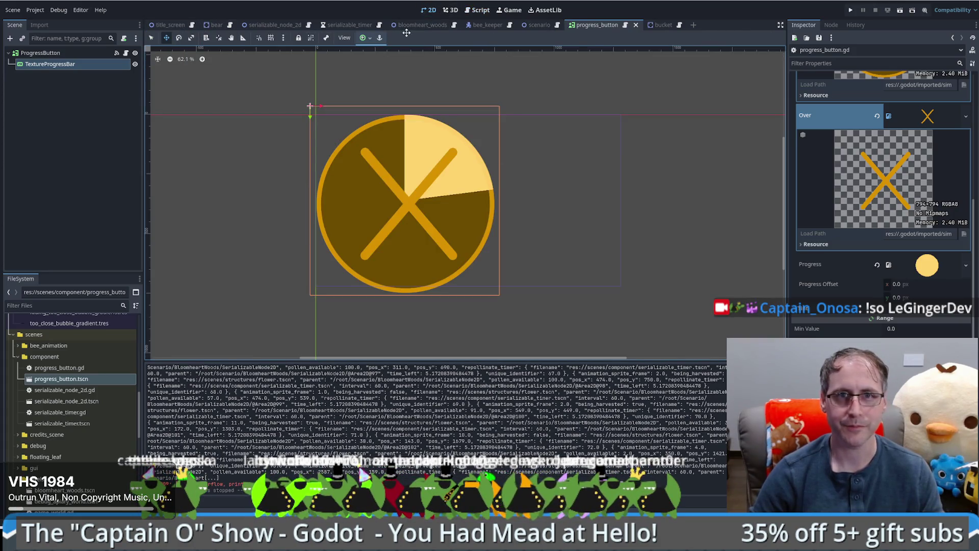
pyautogui.click(171, 27)
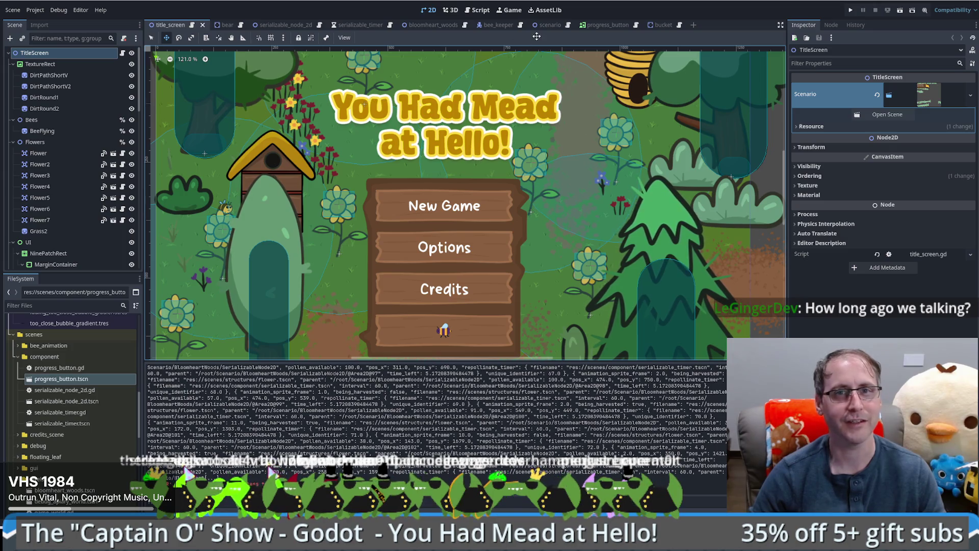
pyautogui.click(656, 26)
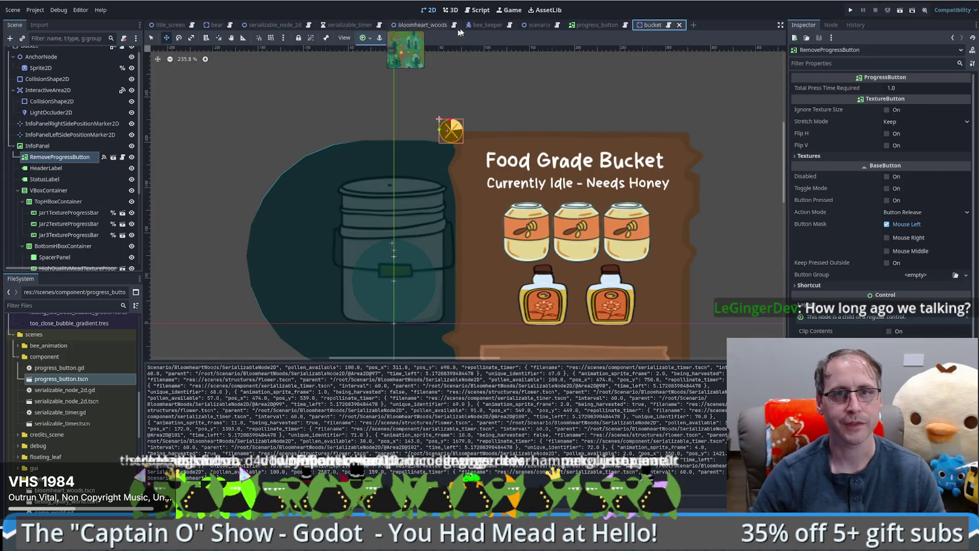
pyautogui.click(123, 157)
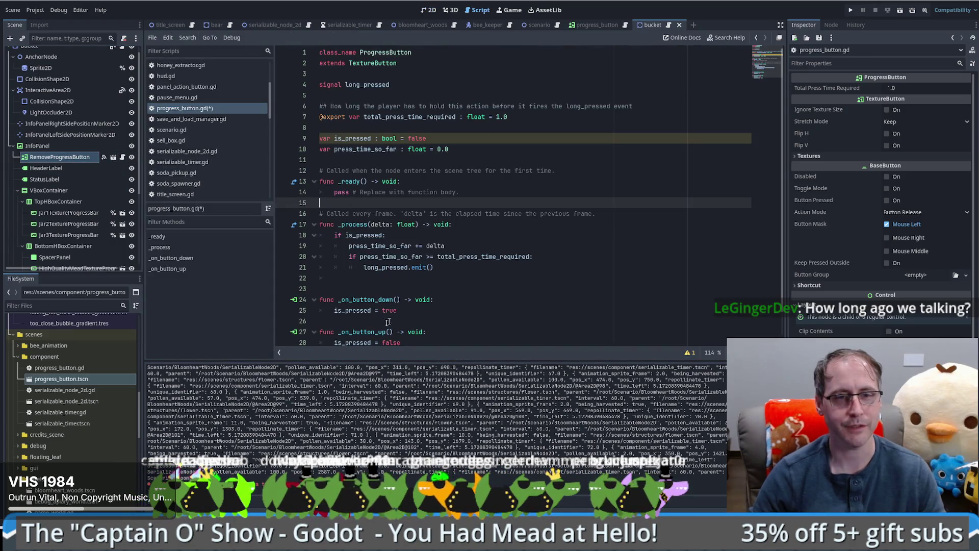
pyautogui.click(400, 281)
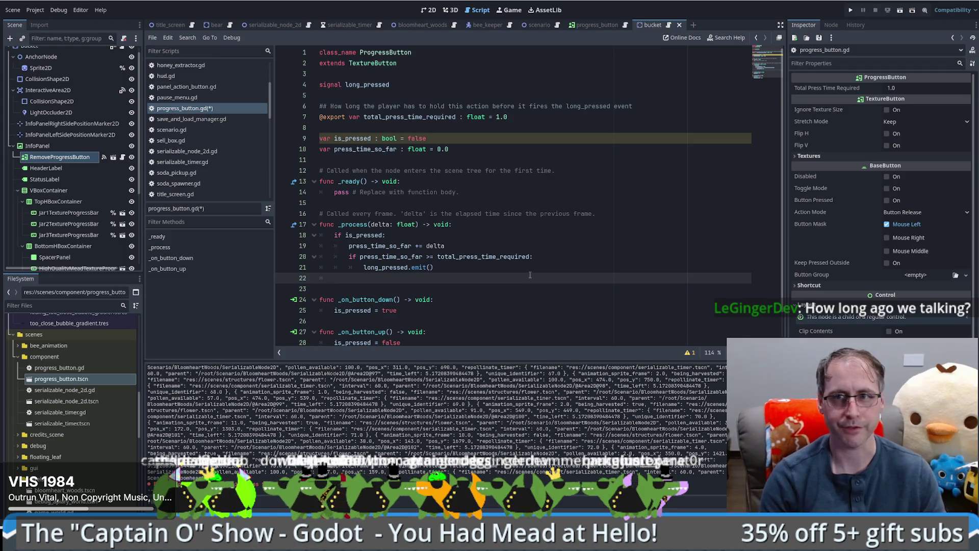
pyautogui.click(113, 157)
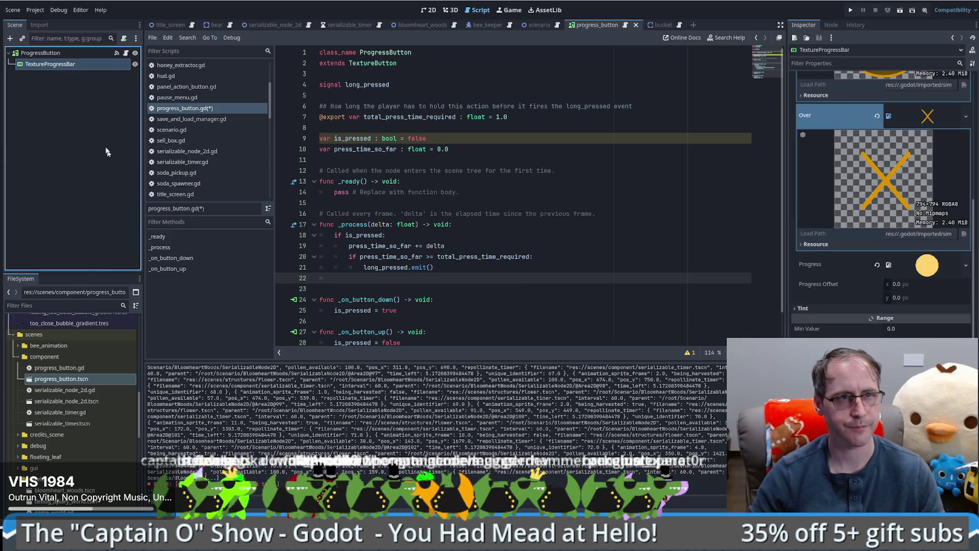
# - Make the TextureProgressBar node accessible by unique name
pyautogui.click(69, 53)
pyautogui.click(66, 65)
pyautogui.rightClick(66, 66)
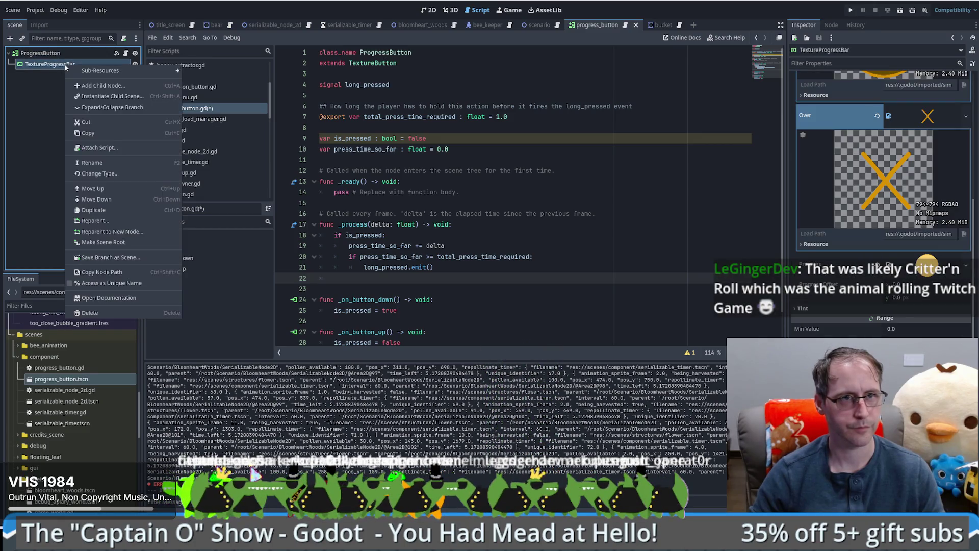
pyautogui.click(111, 283)
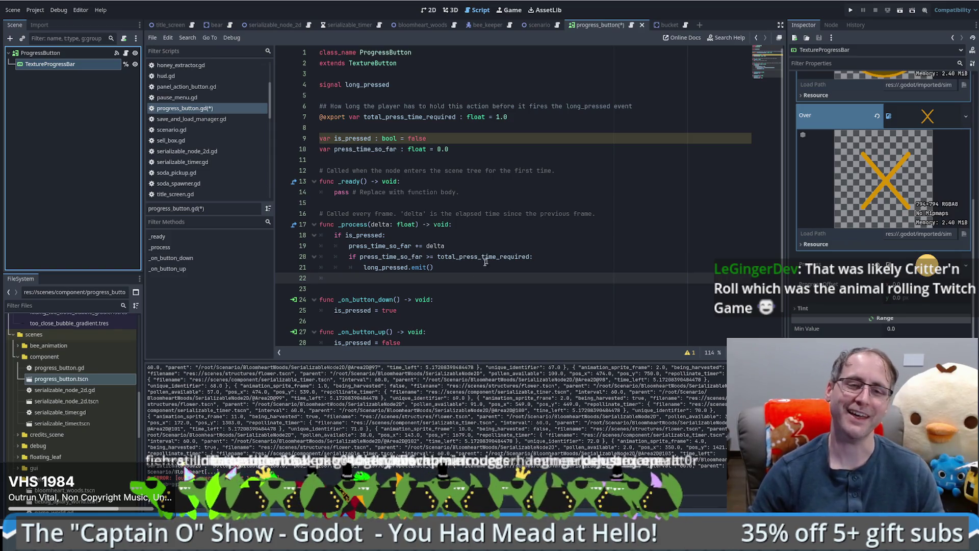
# - Start line 22 as %TextureProgressBar.value = (total_press_time_required
pyautogui.click(443, 278)
pyautogui.moveTo(65, 64)
pyautogui.mouseDown()
pyautogui.moveTo(357, 286)
pyautogui.moveTo(426, 284)
pyautogui.mouseUp()
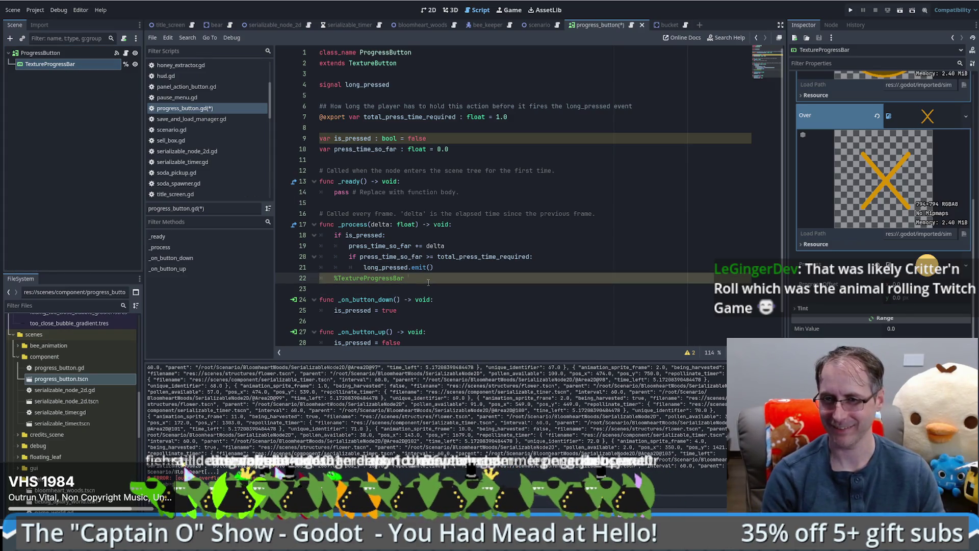
pyautogui.write('alue =')
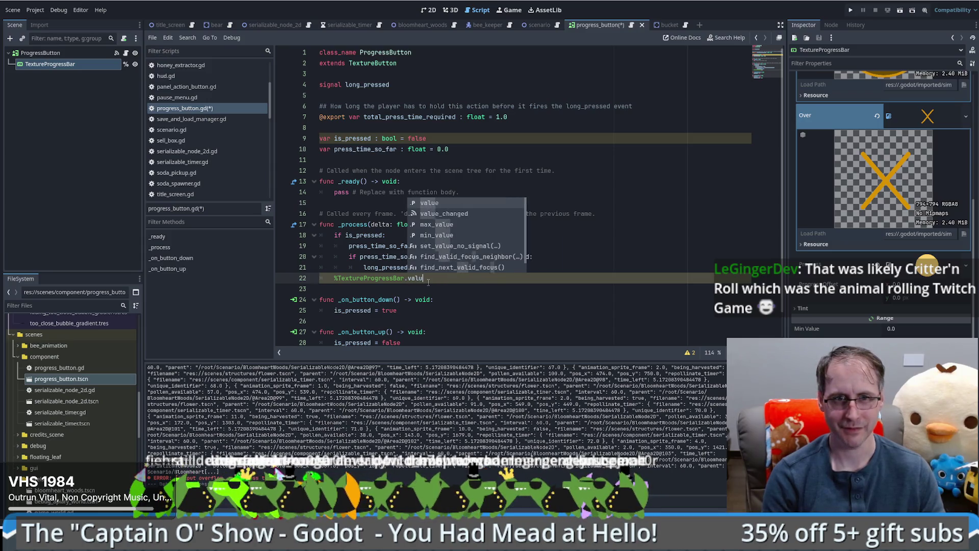
pyautogui.doubleClick(400, 118)
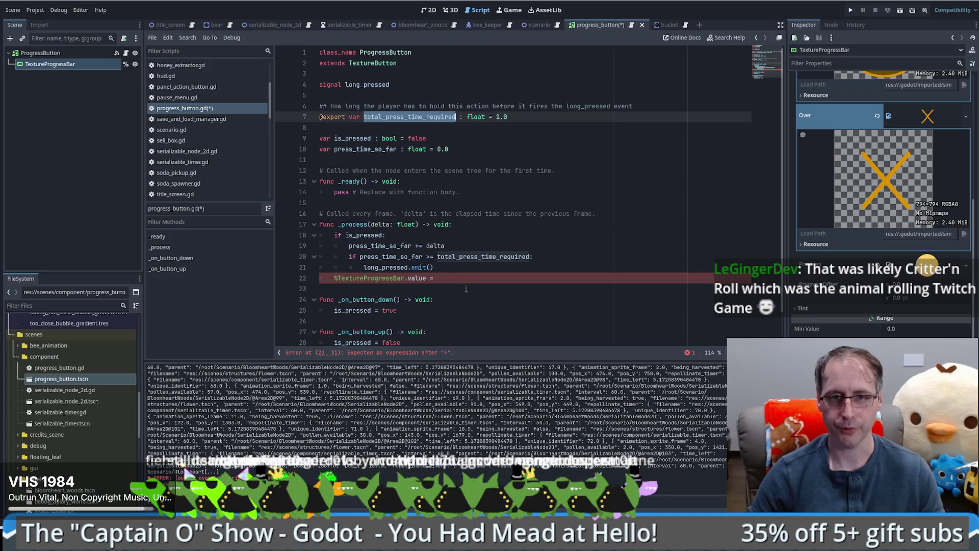
pyautogui.hotkey('ctrl', 'c')
pyautogui.click(466, 282)
pyautogui.write('(')
pyautogui.hotkey('ctrl', 'v')
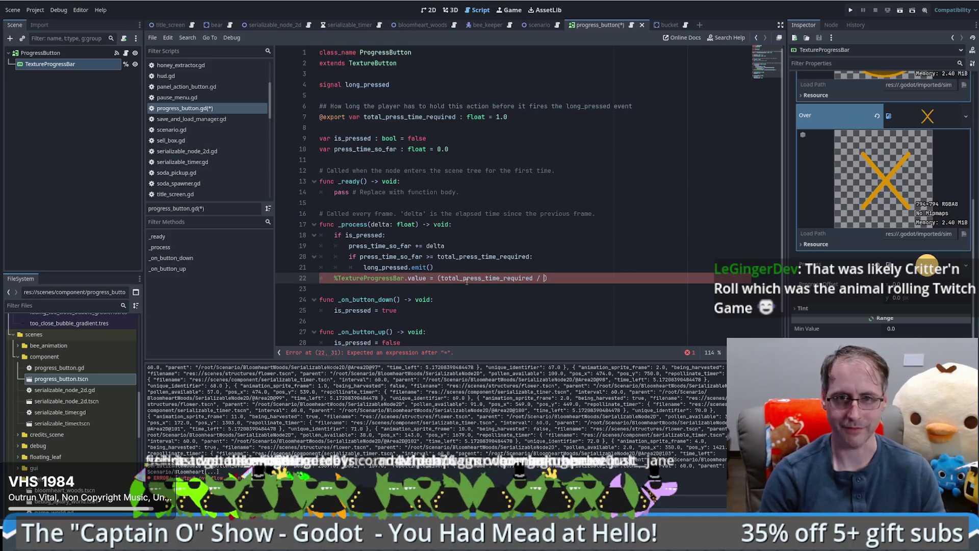
# - Finish line 22 by dividing by press_time_so_far
pyautogui.doubleClick(357, 149)
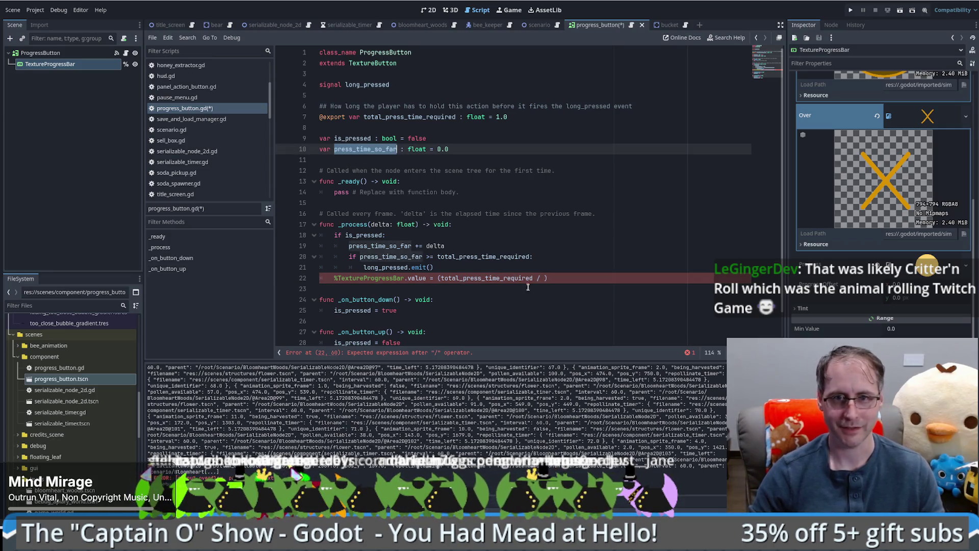
pyautogui.hotkey('ctrl', 'c')
pyautogui.click(543, 278)
pyautogui.hotkey('ctrl', 'v')
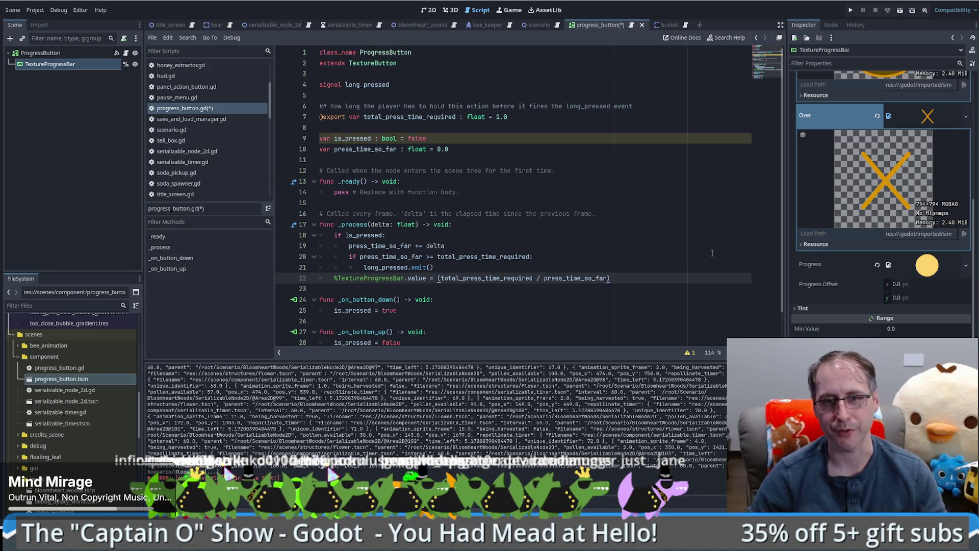
pyautogui.click(645, 272)
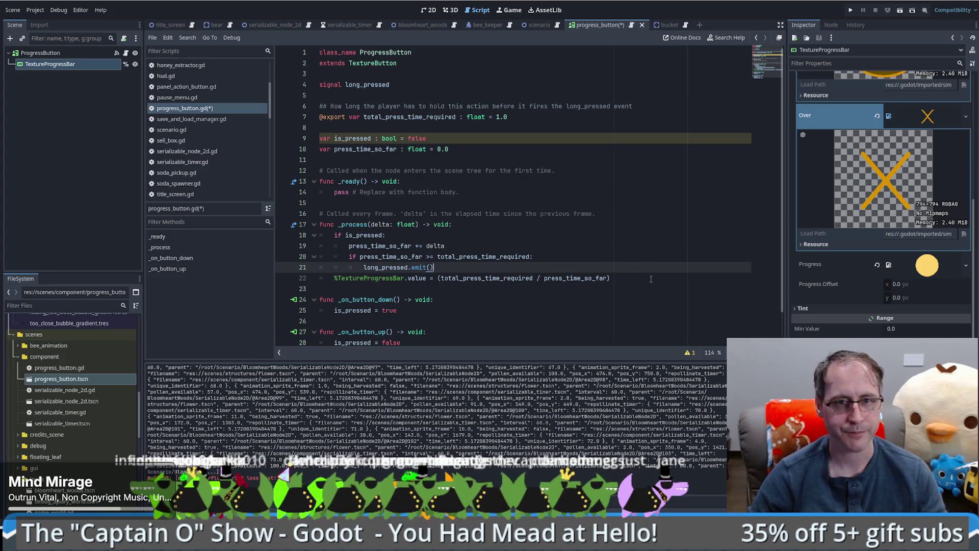
pyautogui.click(651, 280)
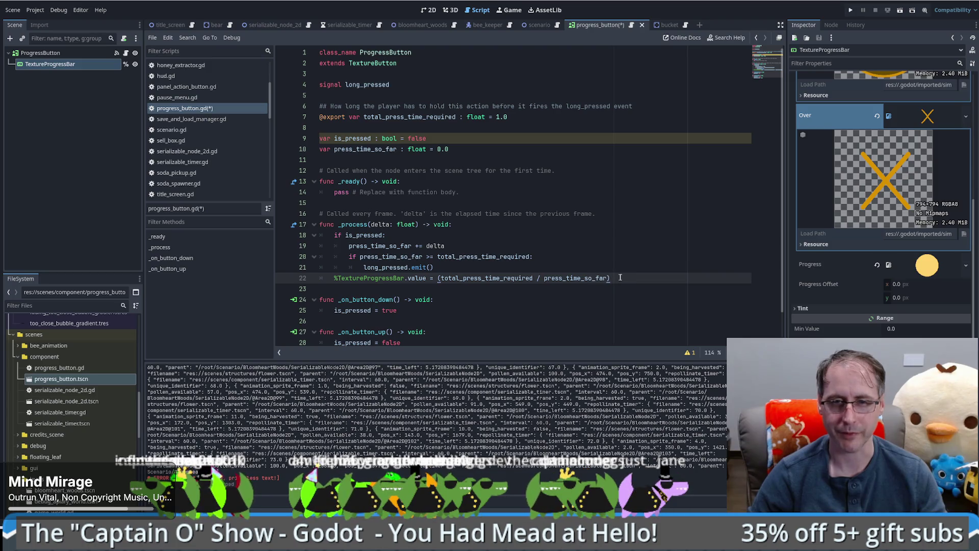
# - Multiply the bar value by 100.0 and prefix it with '0.0 if press_time_so_far == 0.0 else'
pyautogui.write('100.0')
pyautogui.press('BackSpace')
pyautogui.press('BackSpace')
pyautogui.write('0')
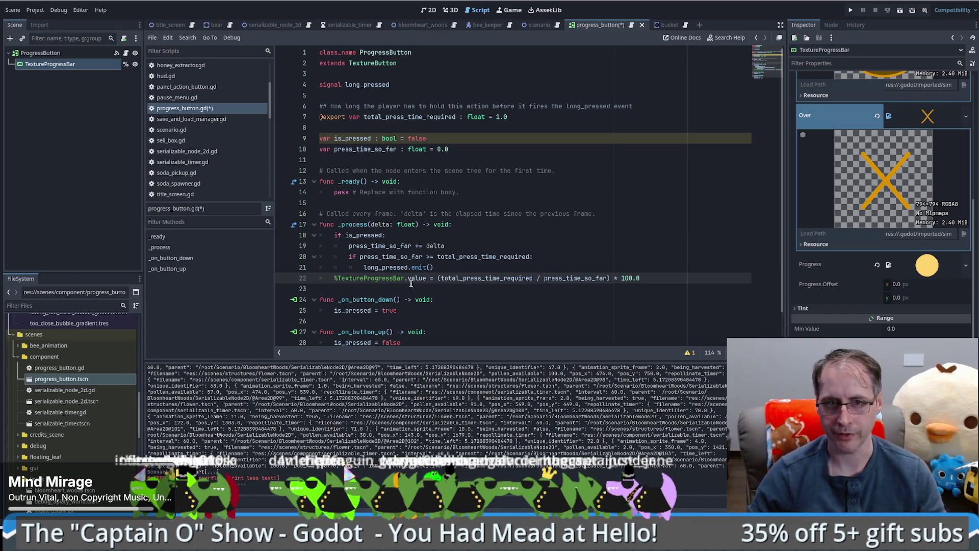
pyautogui.doubleClick(576, 278)
pyautogui.click(468, 280)
pyautogui.write('0.0 ')
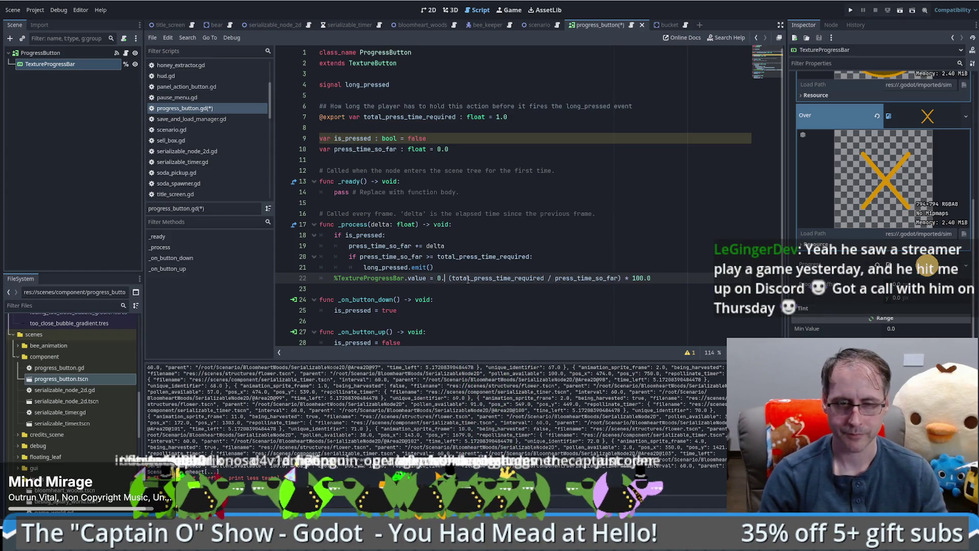
pyautogui.write('if press_time_so_far')
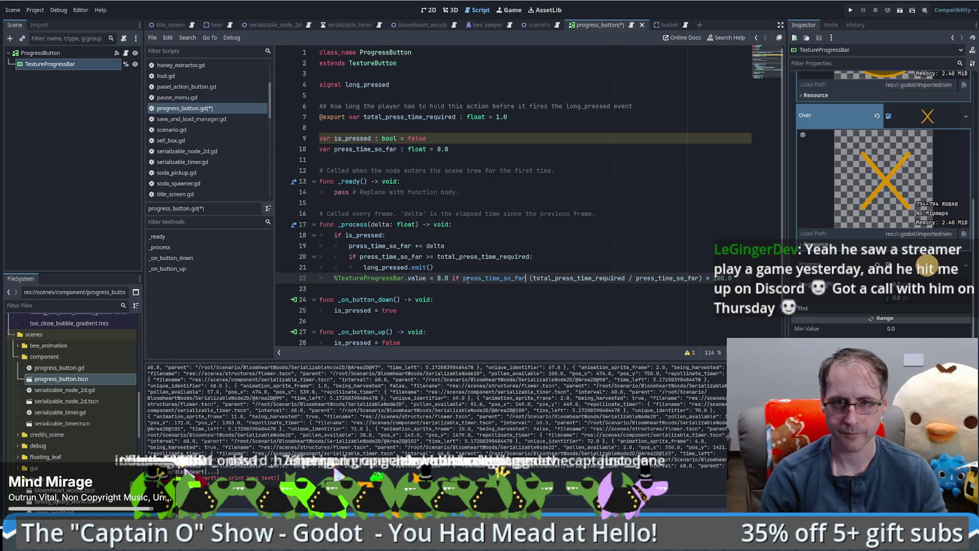
pyautogui.write(' == 0.0')
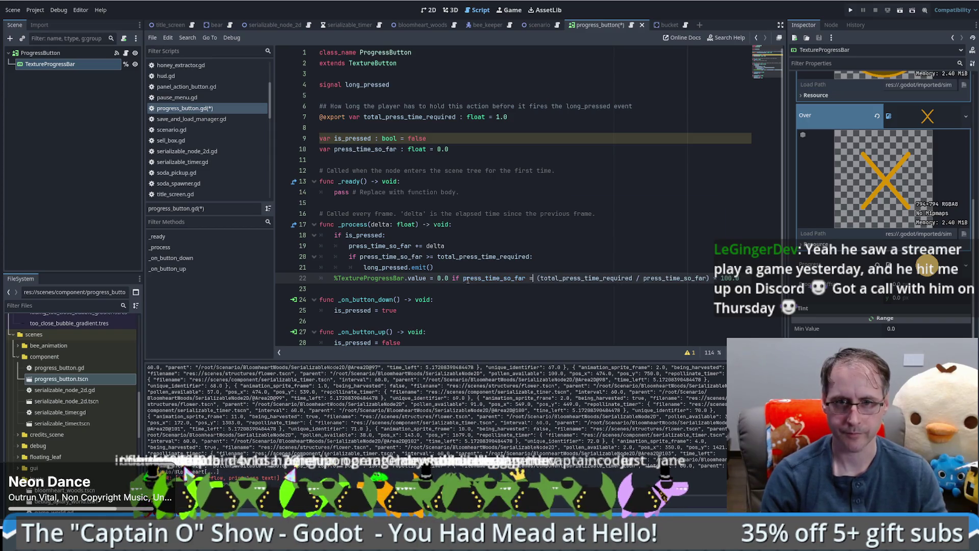
pyautogui.write(' else')
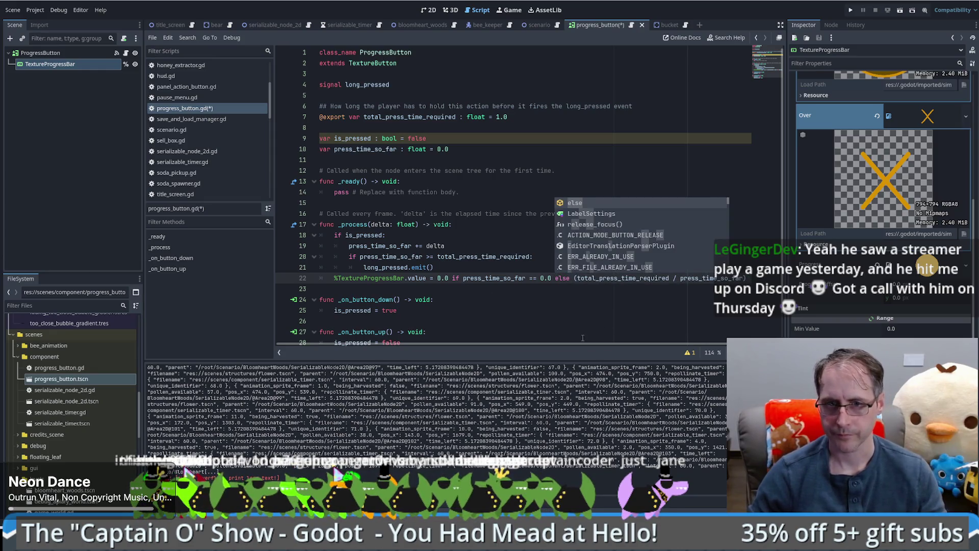
# - Review the guarded line 22 and save progress_button.gd
pyautogui.click(397, 257)
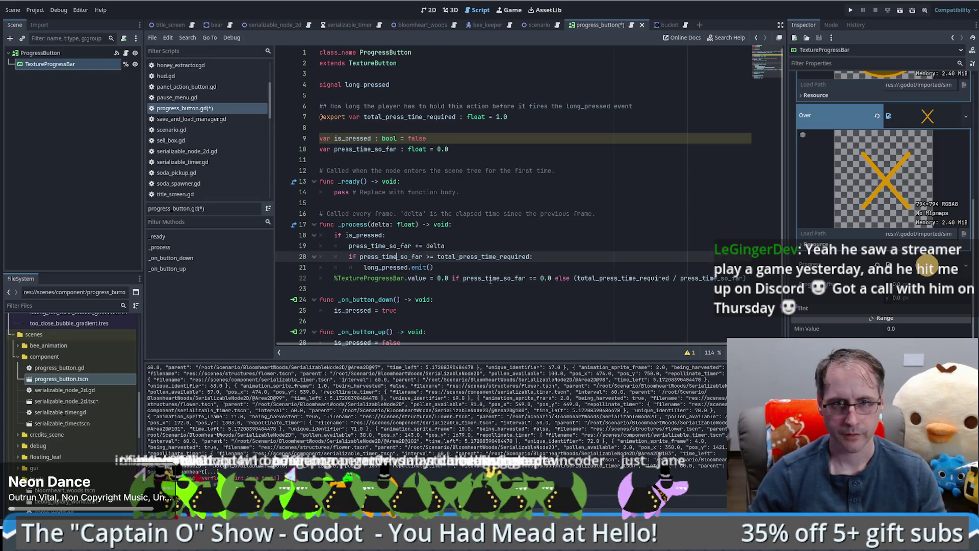
pyautogui.doubleClick(443, 278)
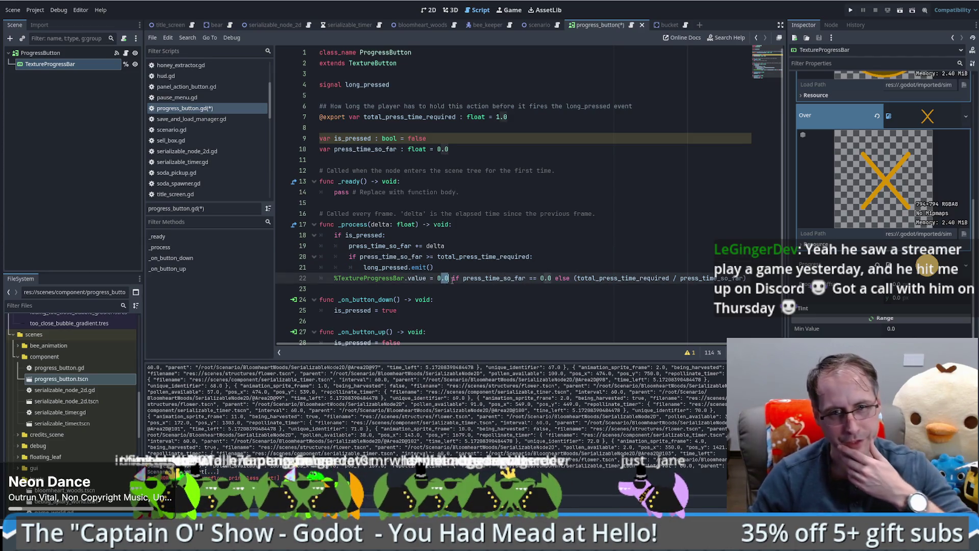
pyautogui.doubleClick(520, 279)
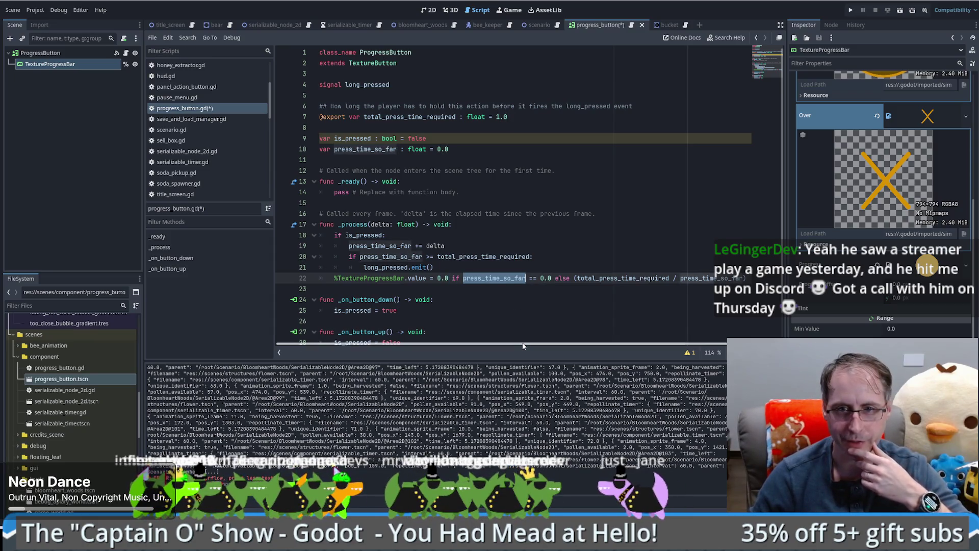
pyautogui.hscroll(2, 562, 342)
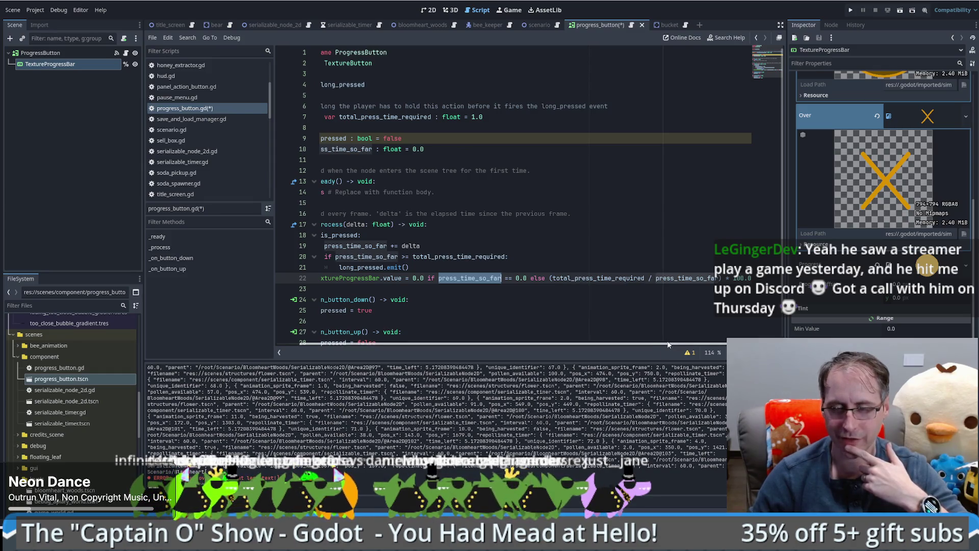
pyautogui.hscroll(-2, 695, 342)
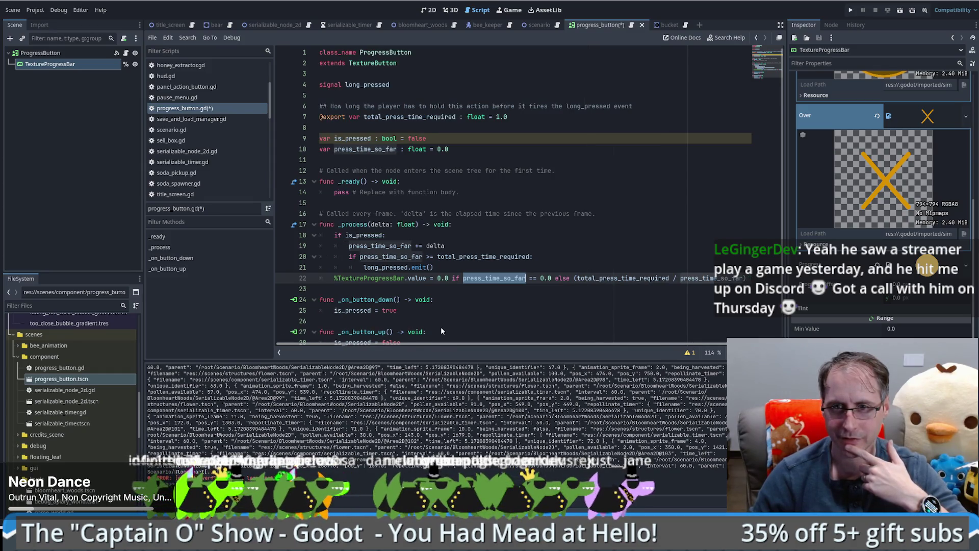
pyautogui.click(540, 257)
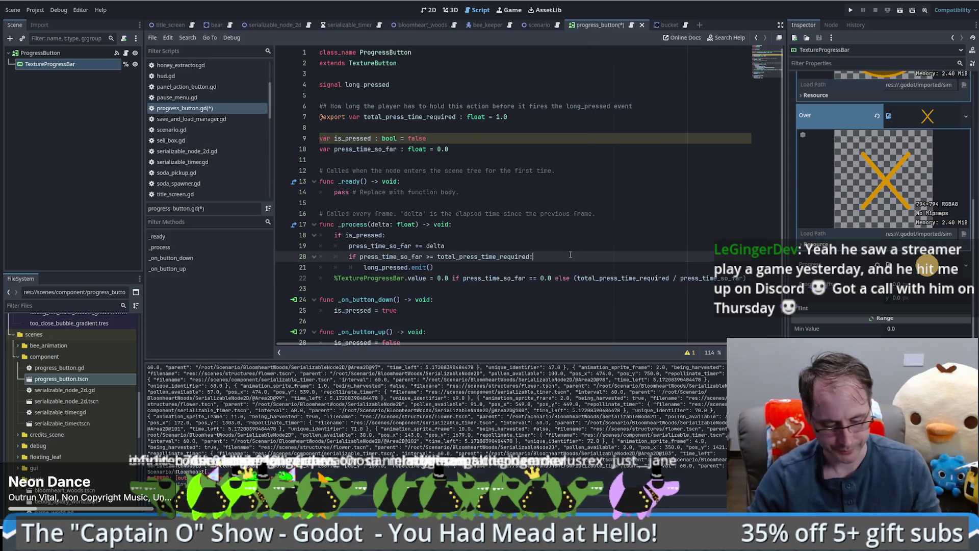
pyautogui.hotkey('ctrl', 's')
# - Run the game, load the saved forest game, and move the windowed game over the editor
pyautogui.press('F5')
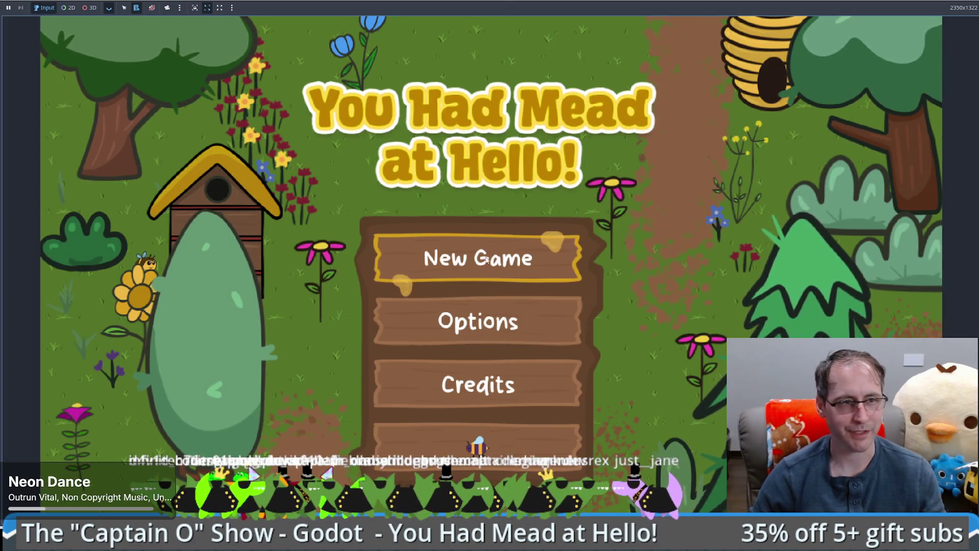
pyautogui.click(498, 434)
pyautogui.click(666, 40)
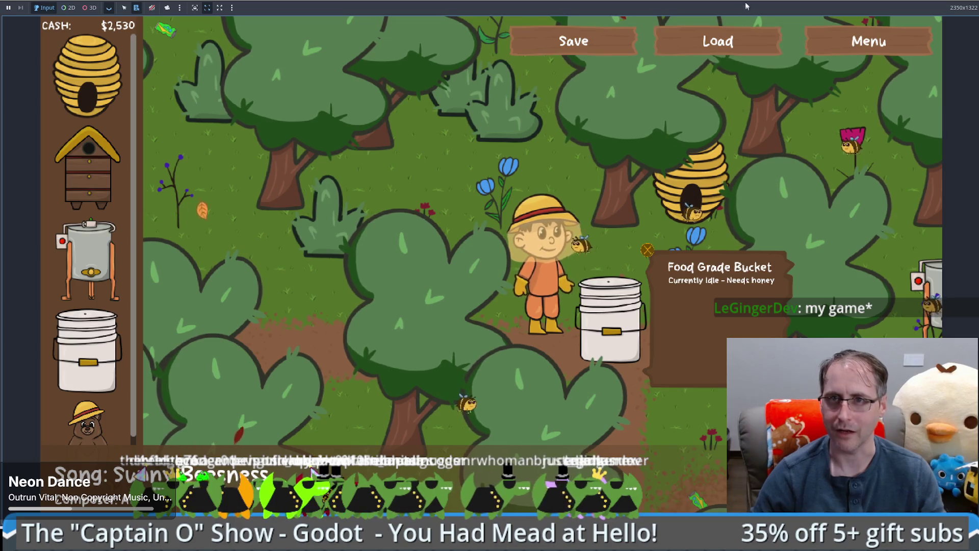
pyautogui.press('super+Down')
pyautogui.moveTo(717, 122)
pyautogui.mouseDown()
pyautogui.moveTo(19, 144)
pyautogui.moveTo(405, 144)
pyautogui.moveTo(453, 105)
pyautogui.mouseUp()
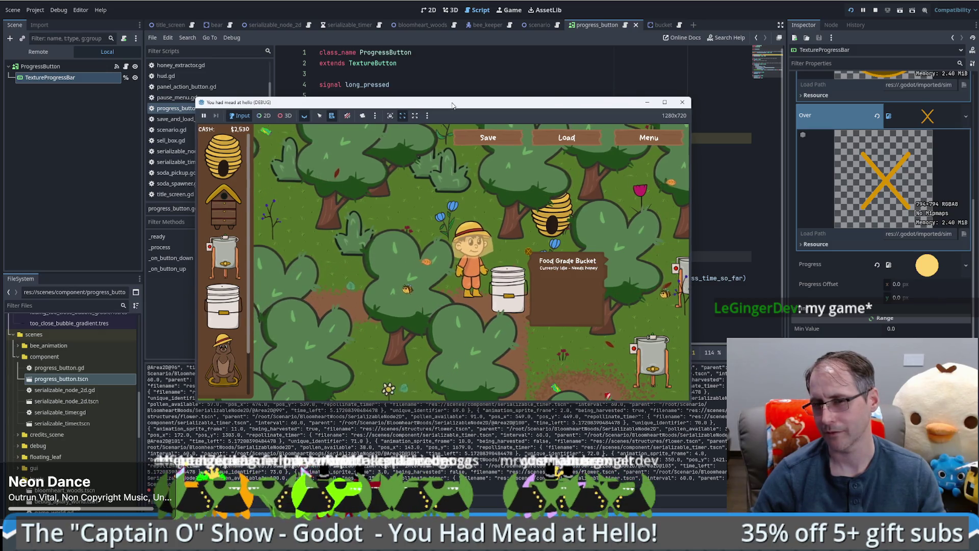
# - Drop the zero-time guard and stray divisor so line 22 reads (press_time_so_far / total_press_time_required) * 100.0; save
pyautogui.moveTo(453, 106); pyautogui.dragTo(248, 109)
pyautogui.click(573, 285)
pyautogui.doubleClick(604, 278)
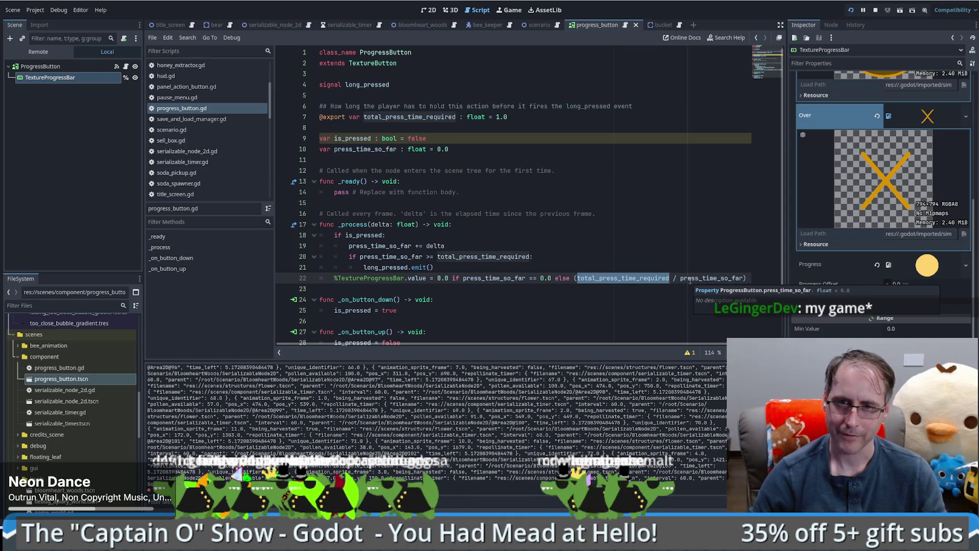
pyautogui.moveTo(438, 278); pyautogui.dragTo(565, 278)
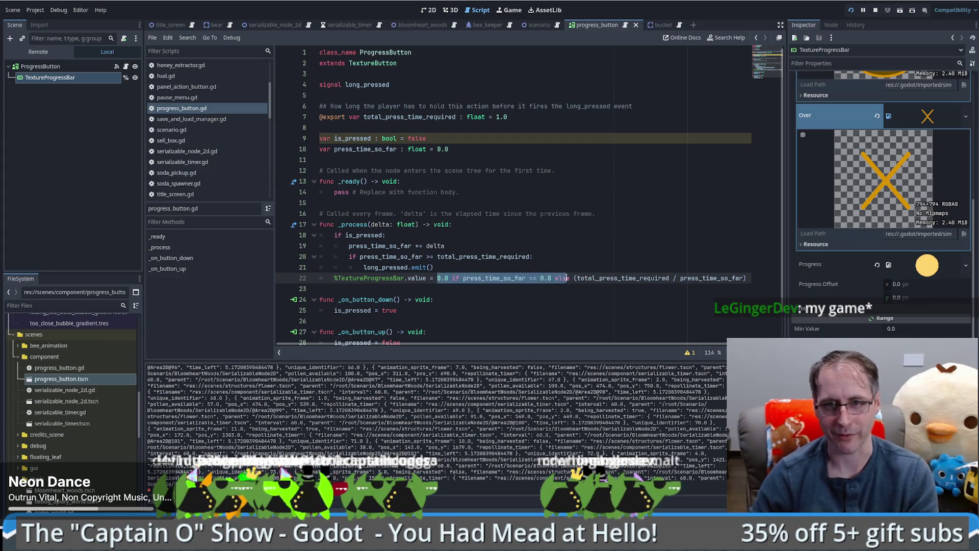
pyautogui.press('BackSpace')
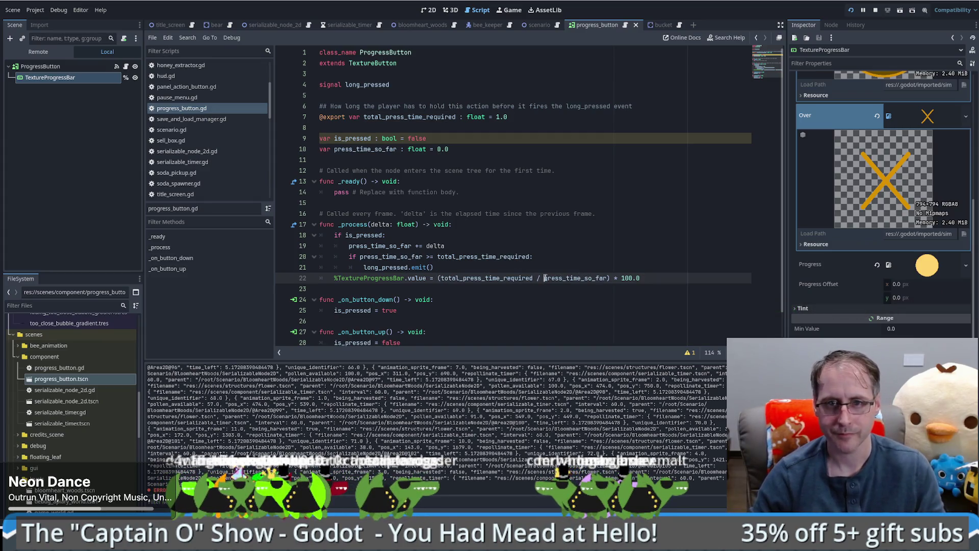
pyautogui.press('BackSpace')
pyautogui.write('press_time_so_far /')
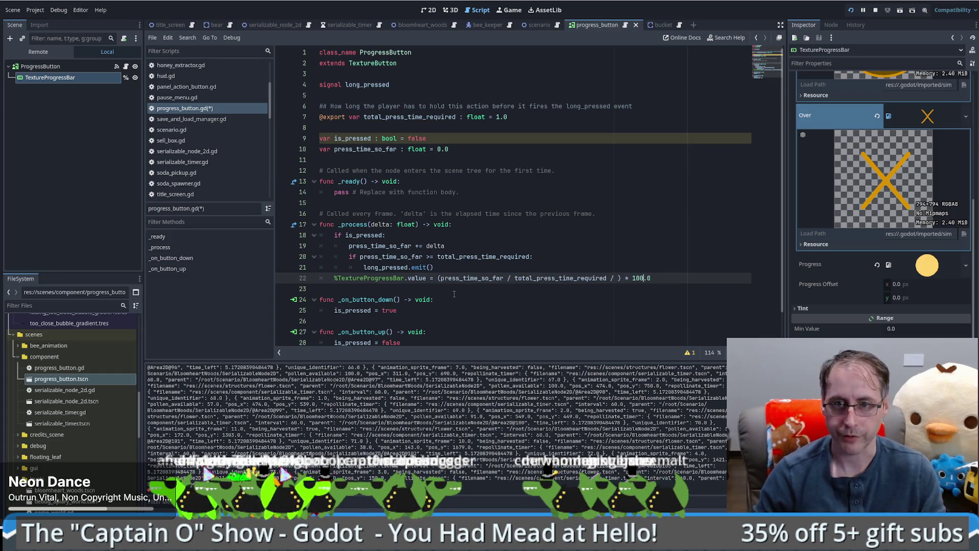
pyautogui.press('Left')
pyautogui.press('Left')
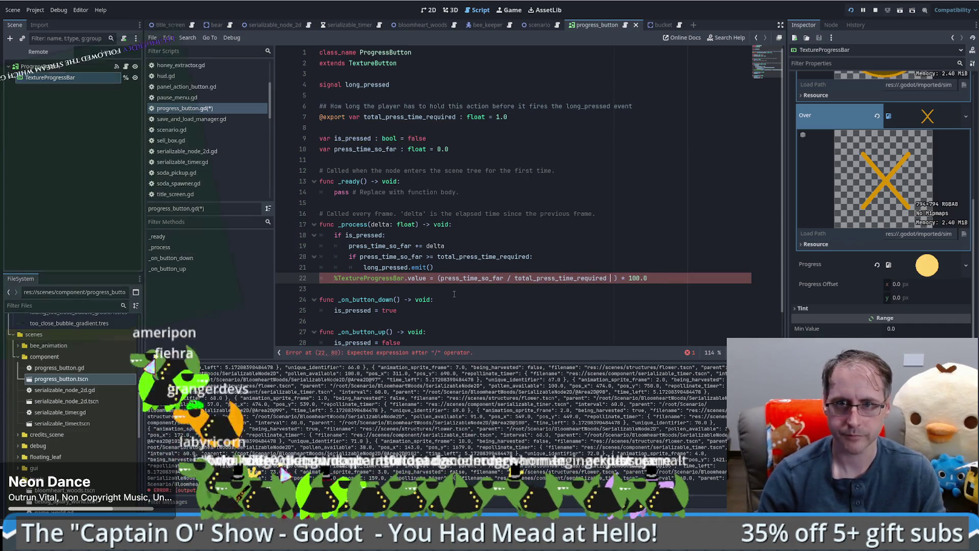
pyautogui.press('BackSpace')
pyautogui.press('BackSpace')
pyautogui.press('BackSpace')
pyautogui.hotkey('ctrl', 's')
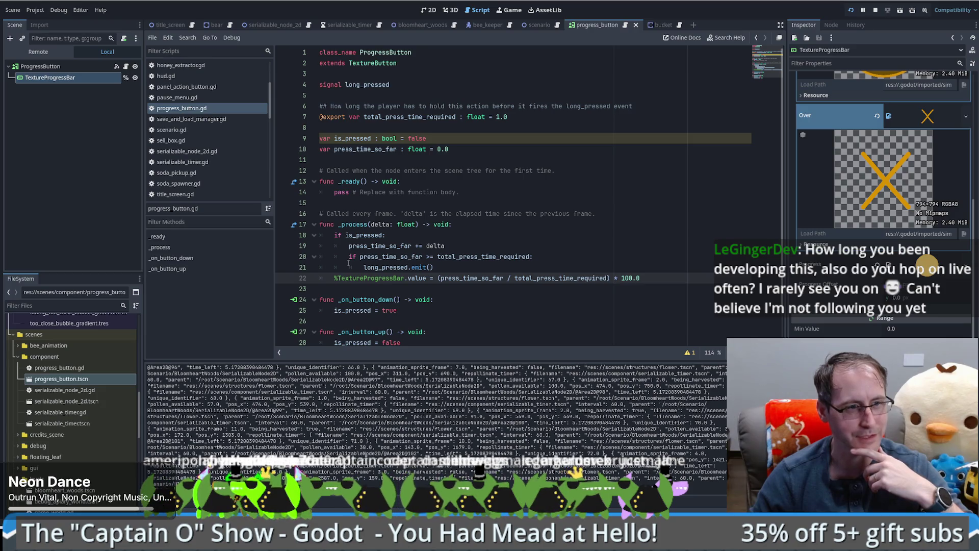
pyautogui.click(480, 299)
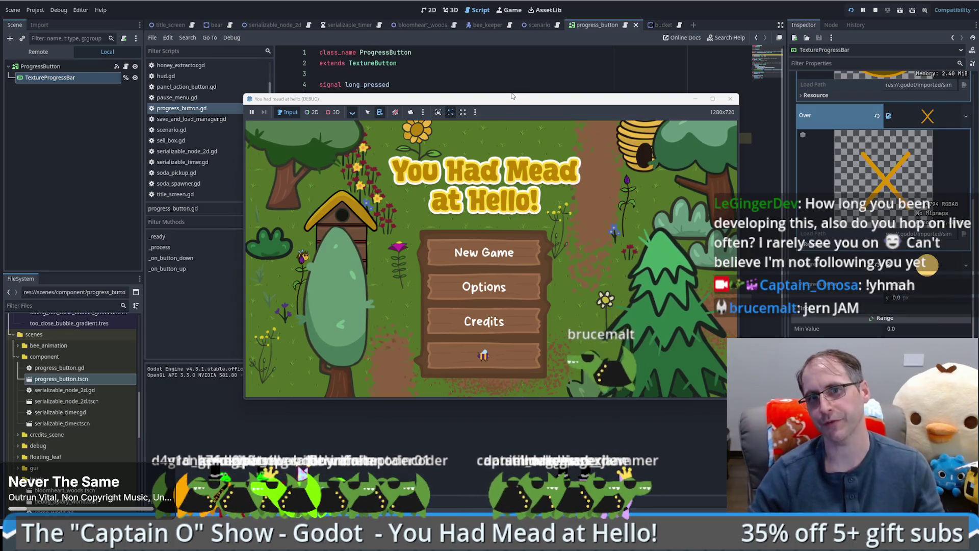
# - Load the saved forest game full-screen, sell the existing bucket, and place a new one by the beekeeper
pyautogui.click(715, 100)
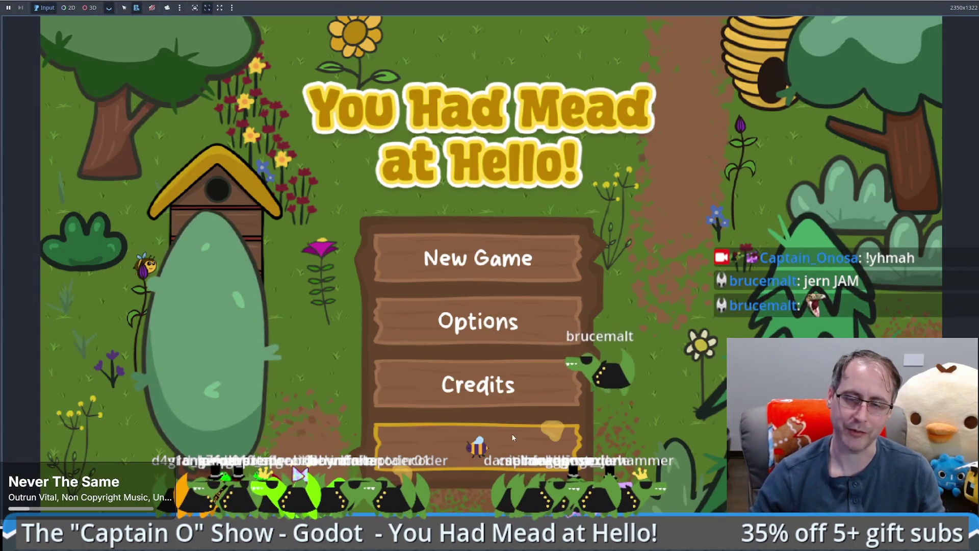
pyautogui.press('Return')
pyautogui.click(735, 44)
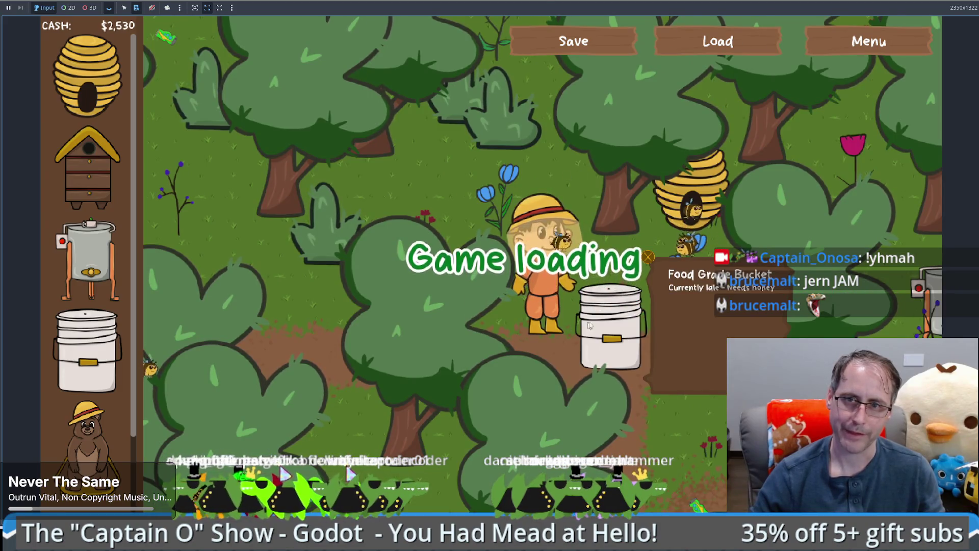
pyautogui.rightClick(649, 260)
pyautogui.click(624, 372)
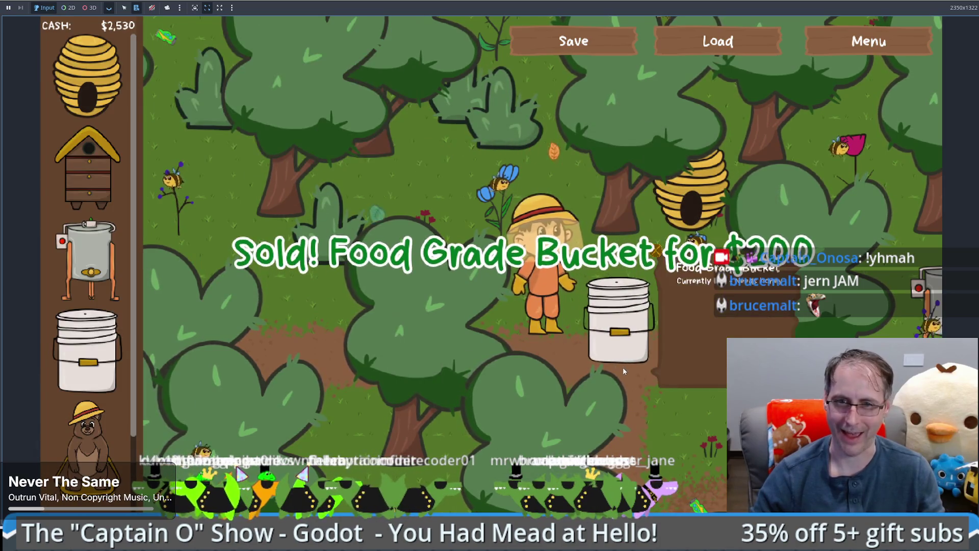
pyautogui.rightClick(618, 316)
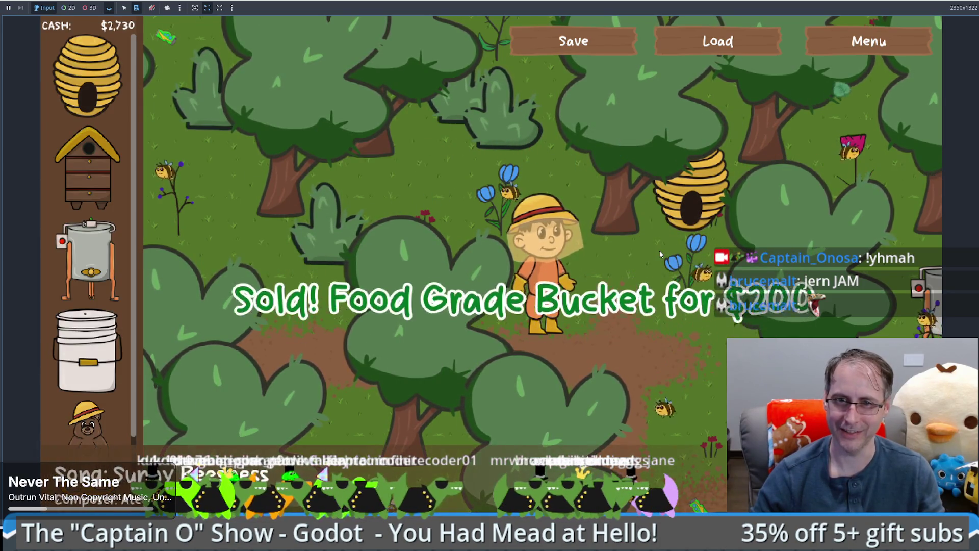
pyautogui.click(644, 371)
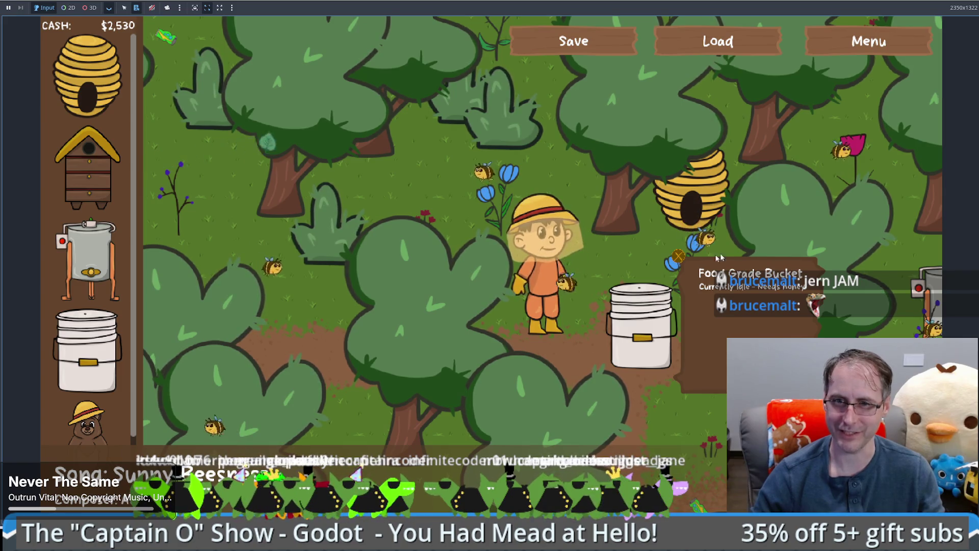
# - Walk the beekeeper around and sell the placed bucket for $200
pyautogui.press('d')
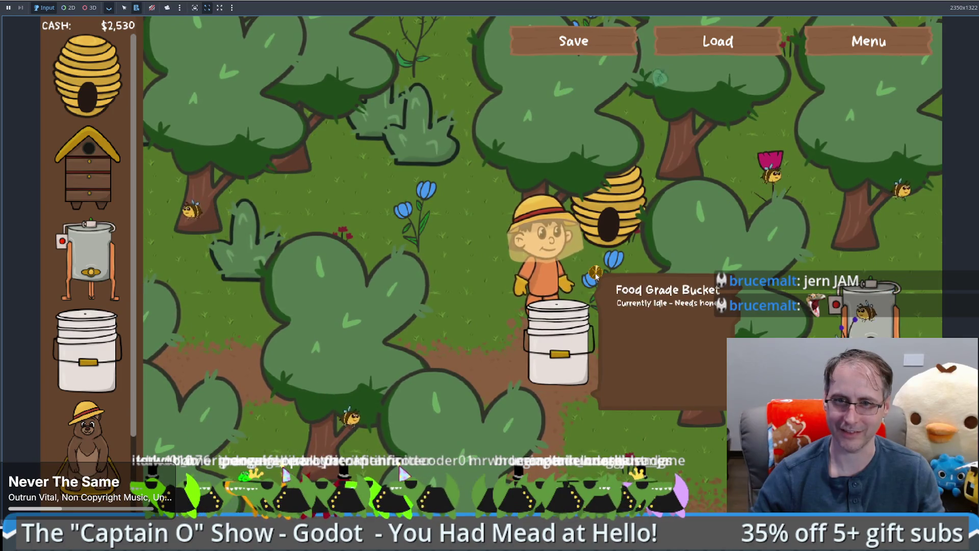
pyautogui.press('w')
pyautogui.press('d')
pyautogui.press('s')
pyautogui.press('a')
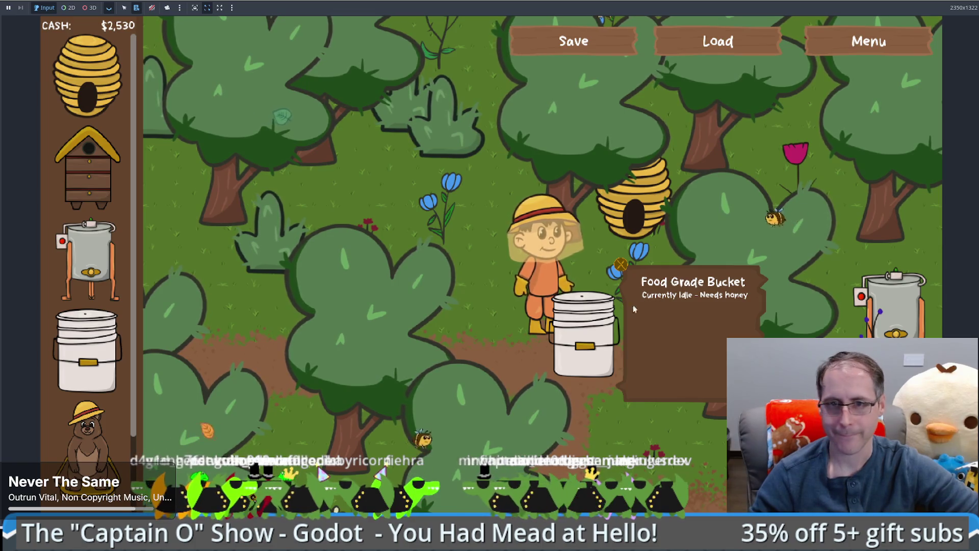
pyautogui.rightClick(626, 270)
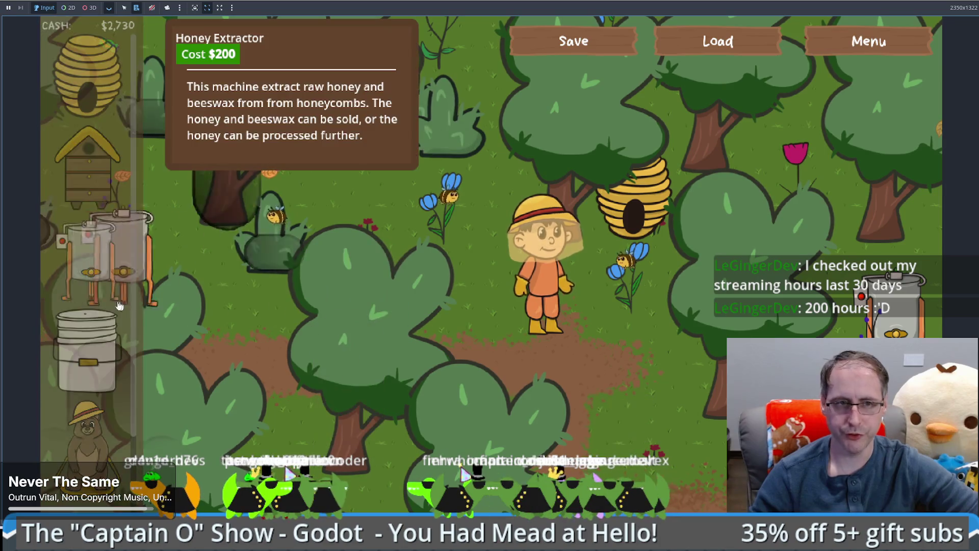
# - Place another Food Grade Bucket beside the beekeeper and sell it for $200
pyautogui.moveTo(87, 352); pyautogui.dragTo(607, 331)
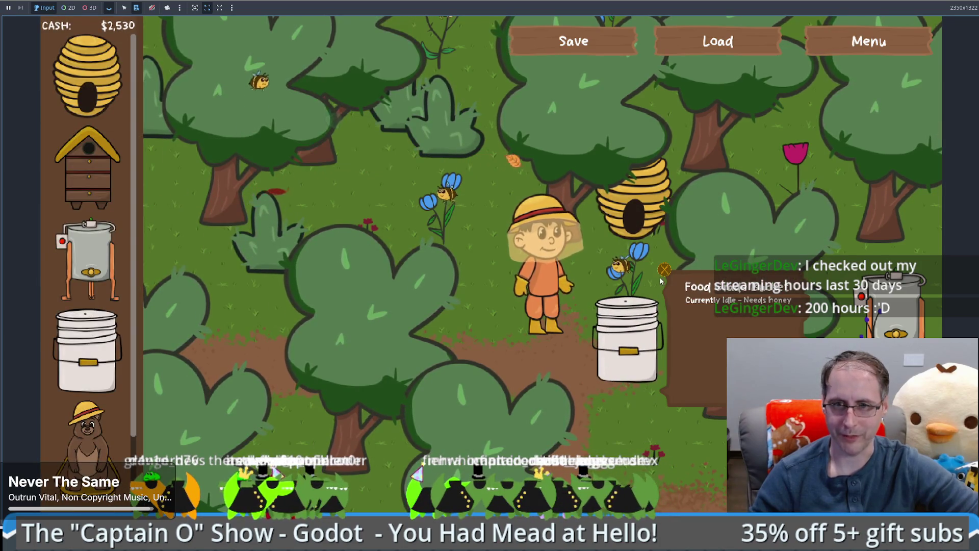
pyautogui.press('d')
pyautogui.press('s')
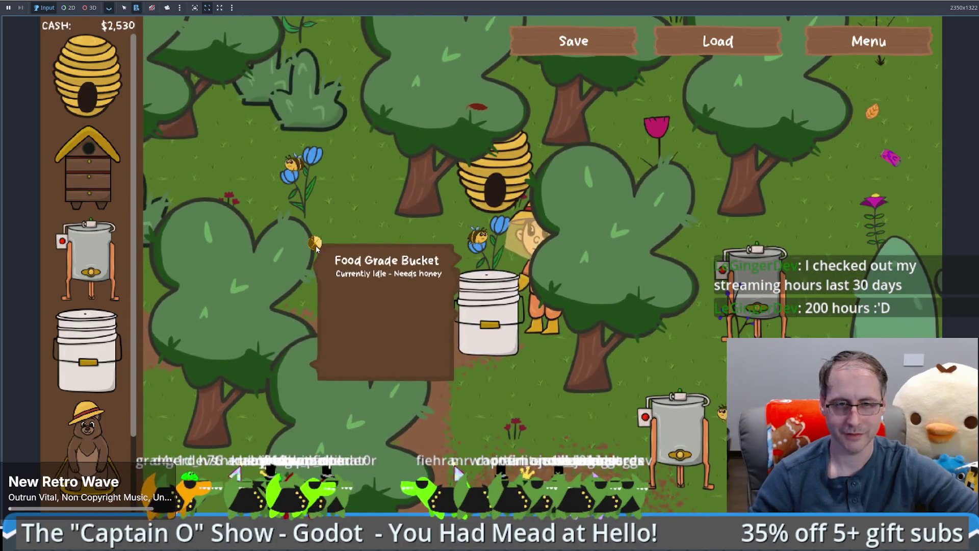
pyautogui.click(315, 243)
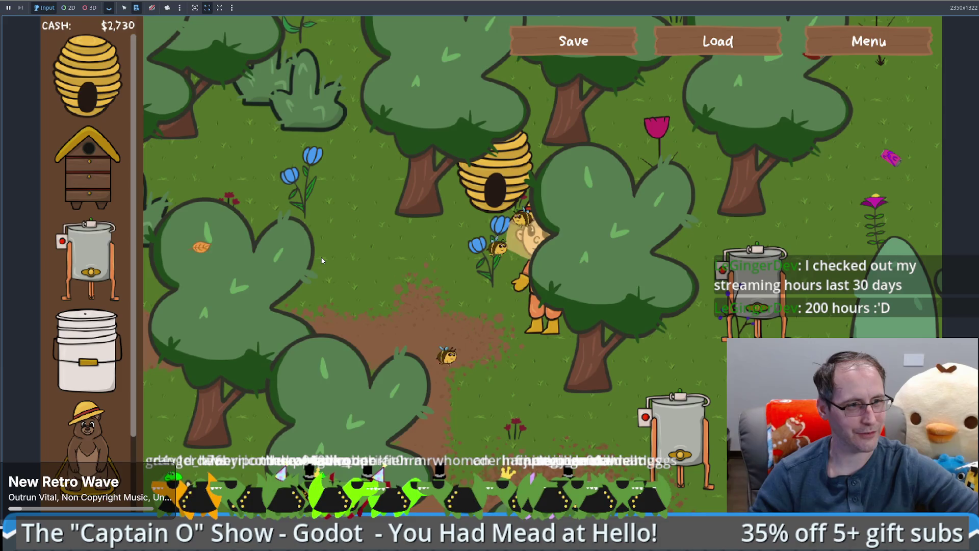
# - Walk the beekeeper around the forest, then reload the saved game
pyautogui.press('w')
pyautogui.press('a')
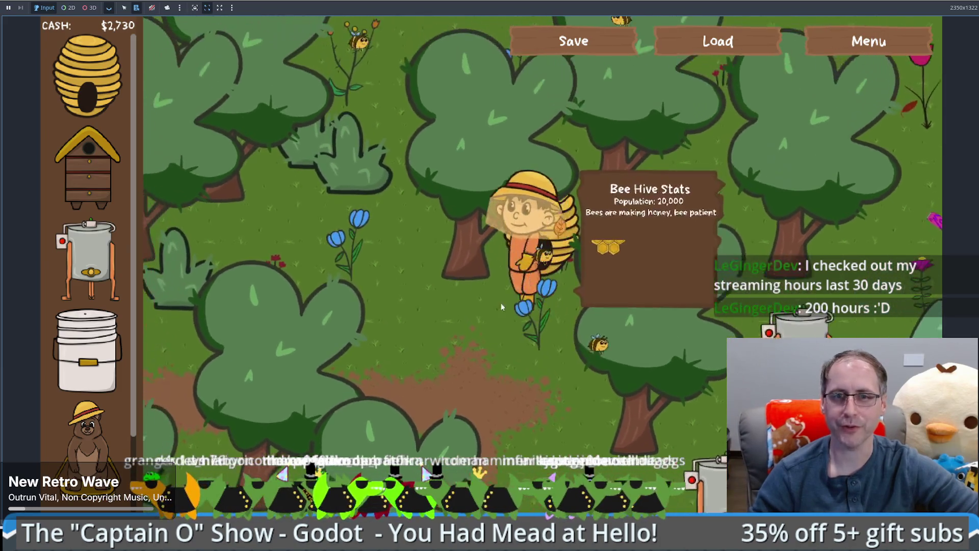
pyautogui.press('s')
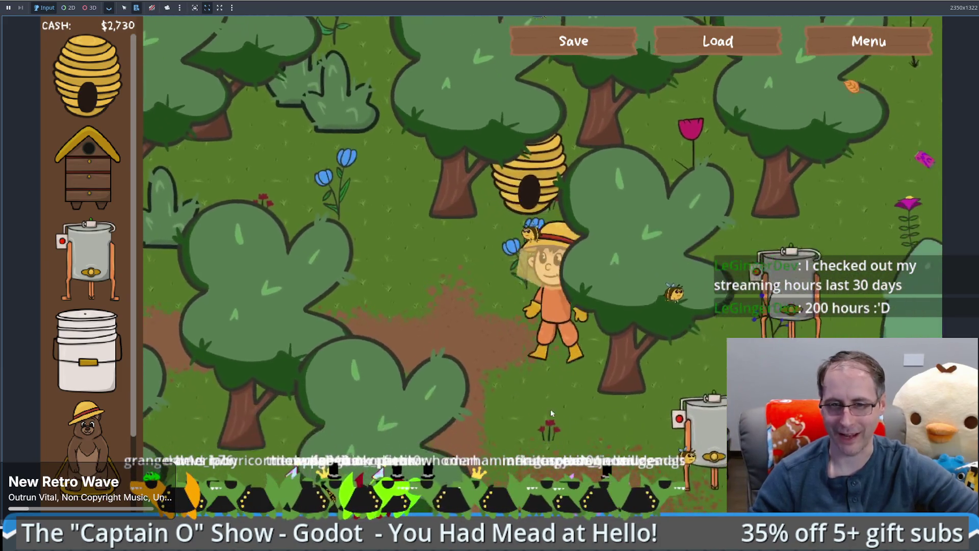
pyautogui.press('d')
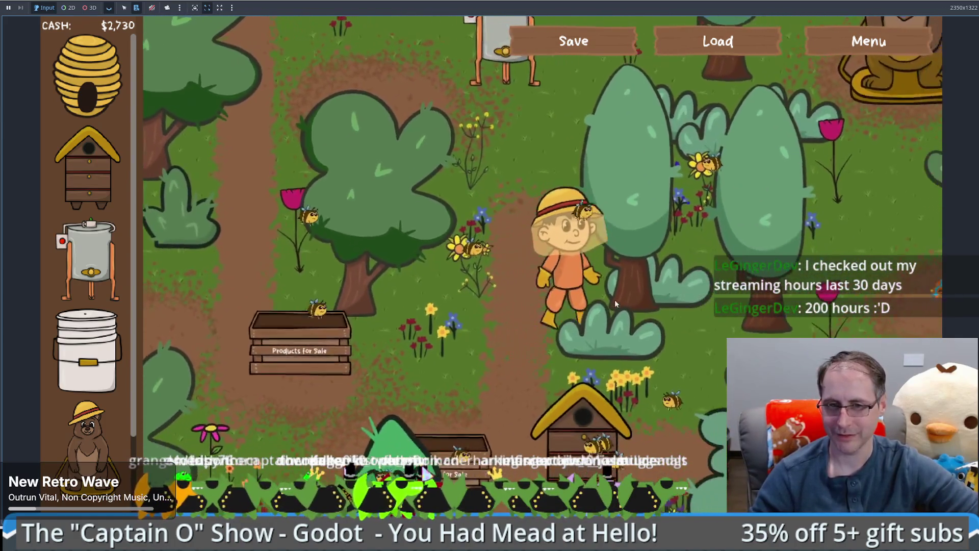
pyautogui.press('w')
pyautogui.press('w')
pyautogui.press('d')
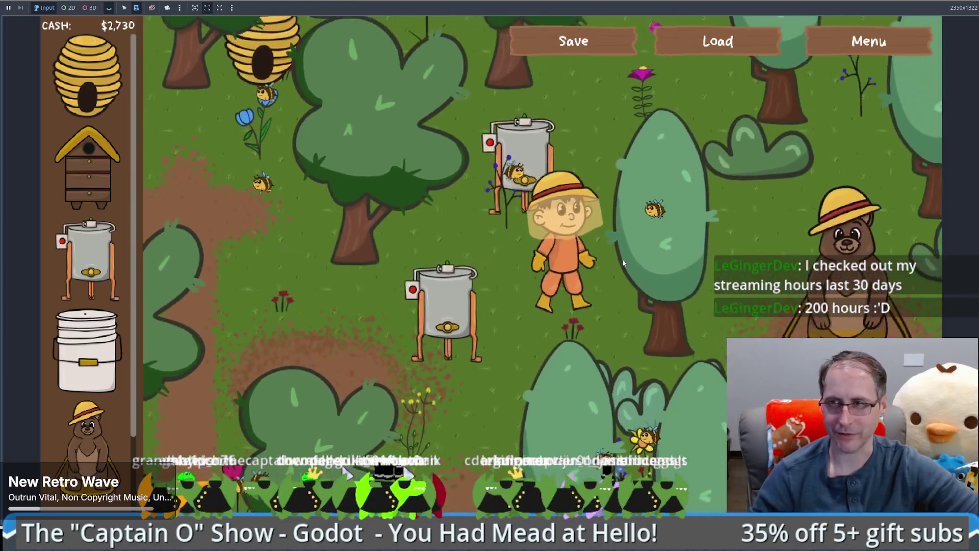
pyautogui.press('a')
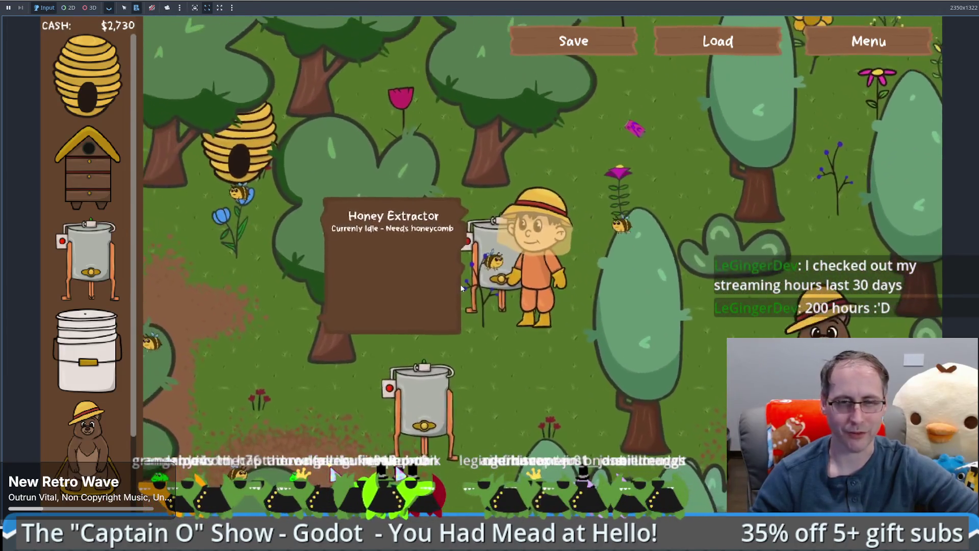
pyautogui.press('s')
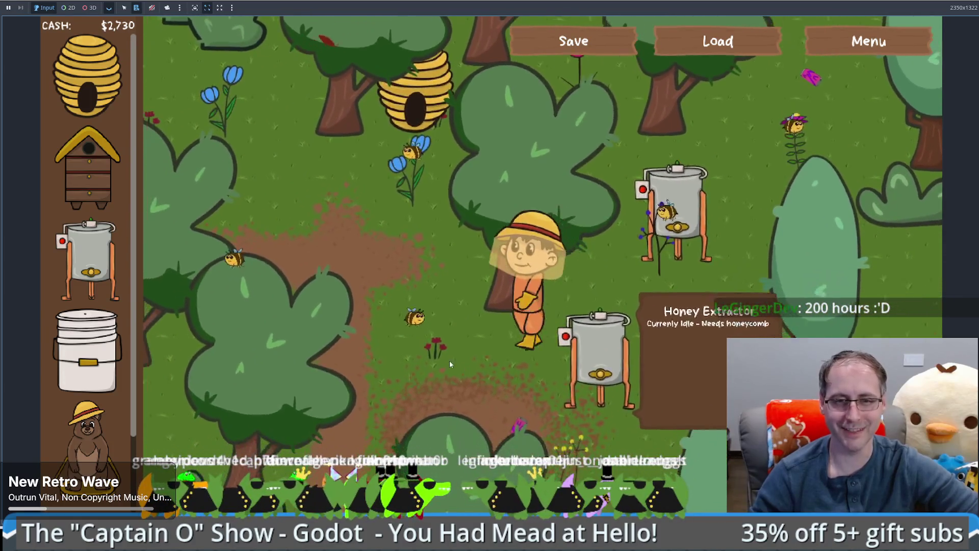
pyautogui.press('a')
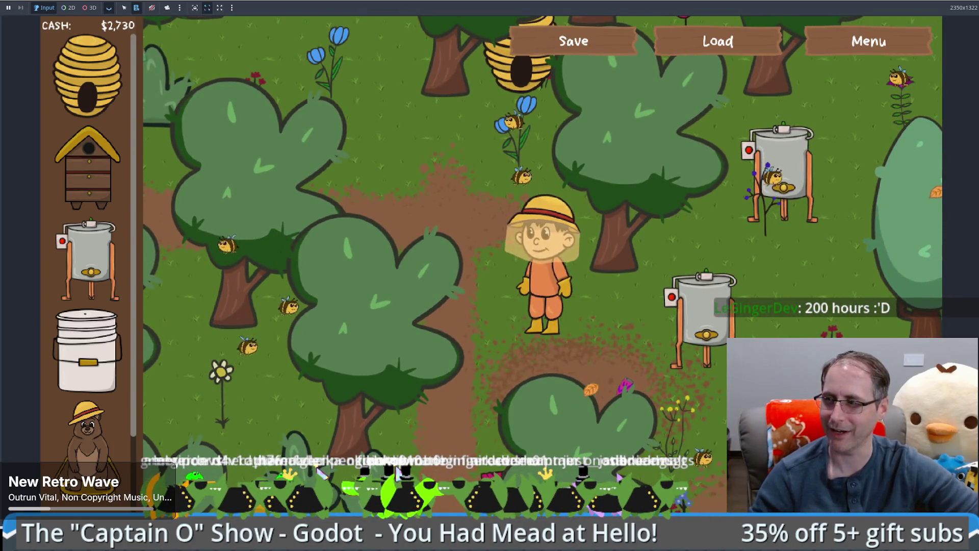
pyautogui.press('w')
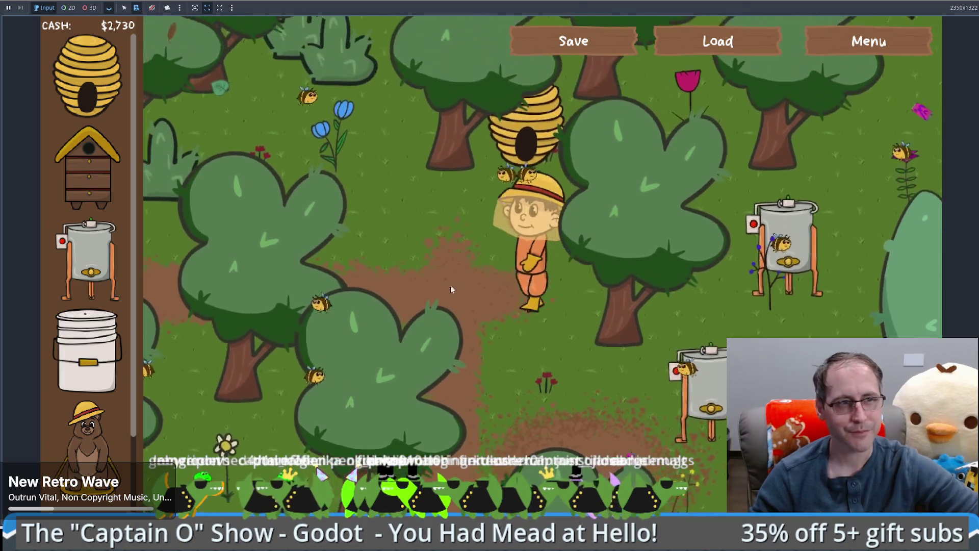
pyautogui.press('a')
pyautogui.press('s')
pyautogui.press('d')
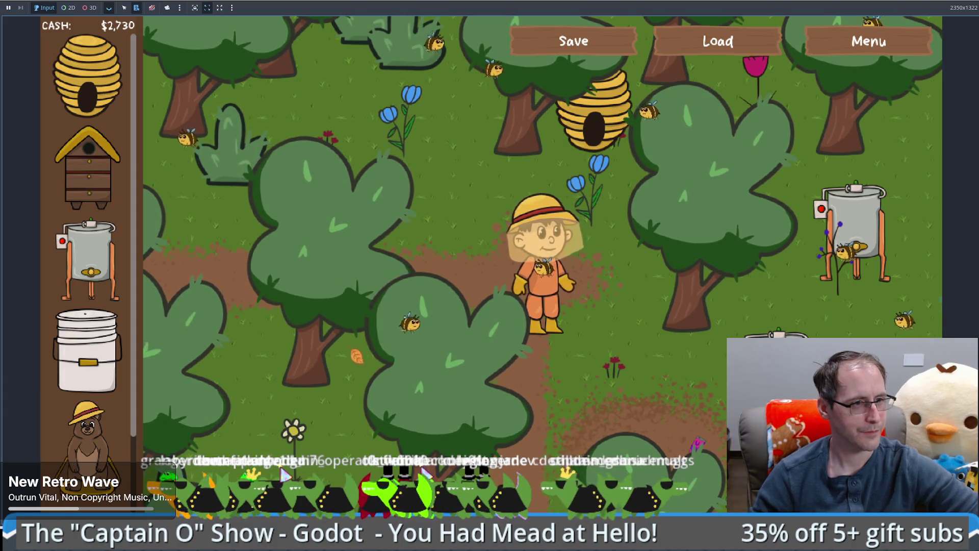
pyautogui.press('w')
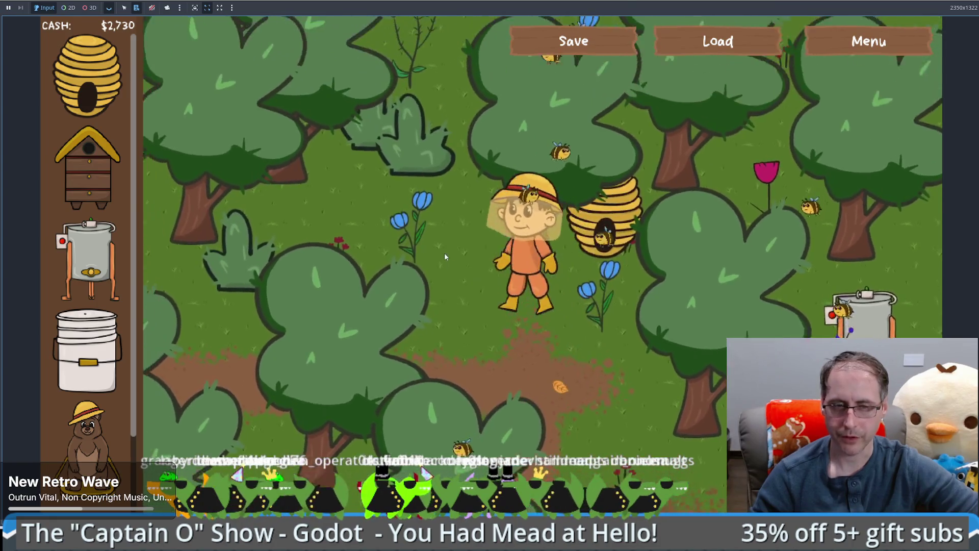
pyautogui.press('a')
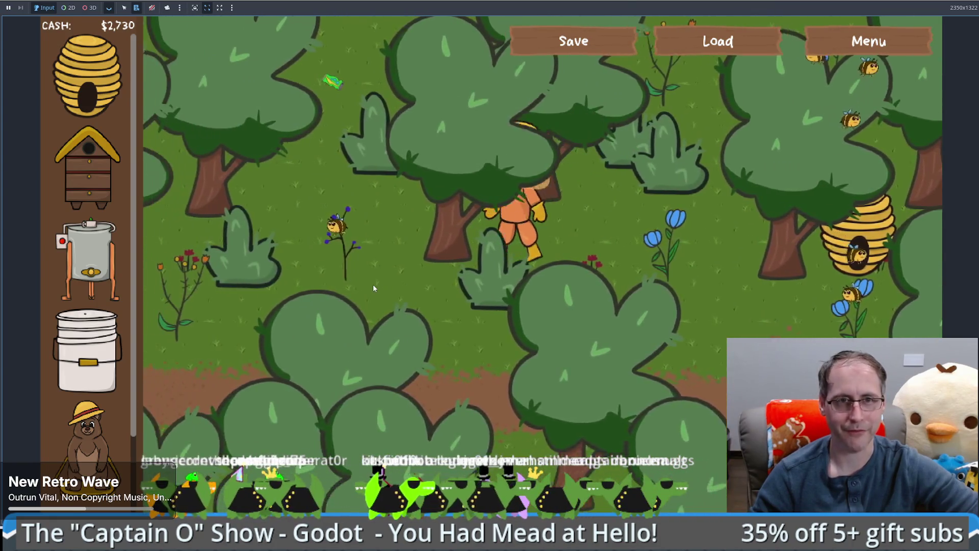
pyautogui.press('Right')
pyautogui.press('Down')
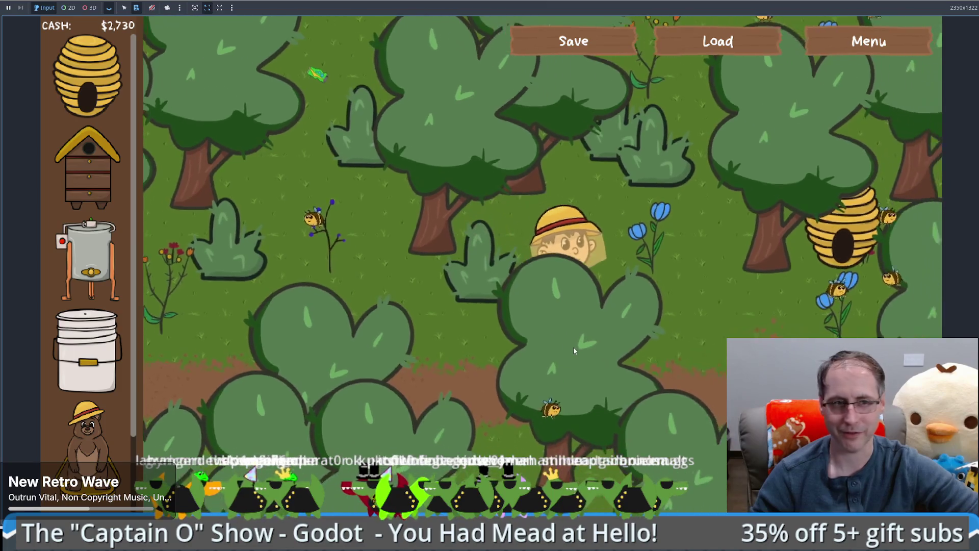
pyautogui.press('Return')
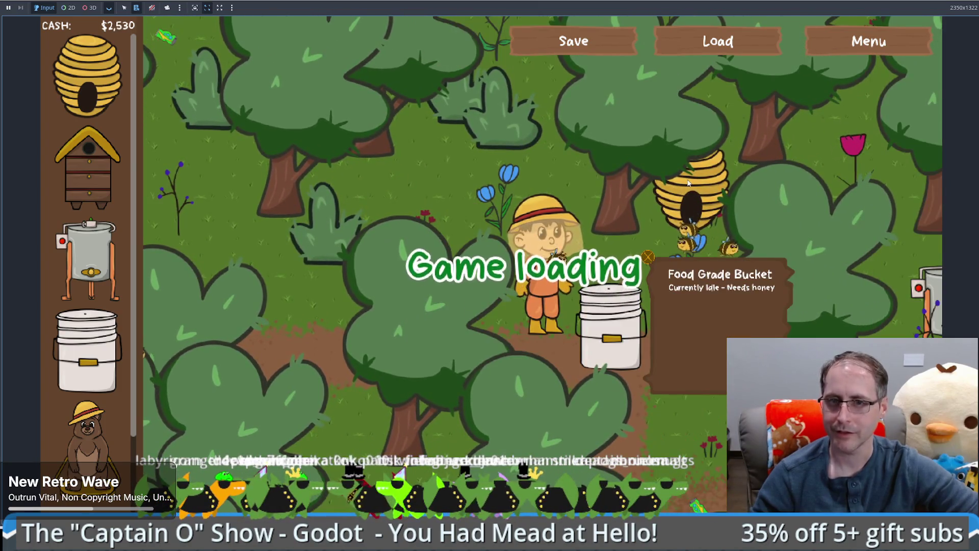
# - Walk the beekeeper through the forest to the Food Grade Bucket and hold E to sell it
pyautogui.press('Left')
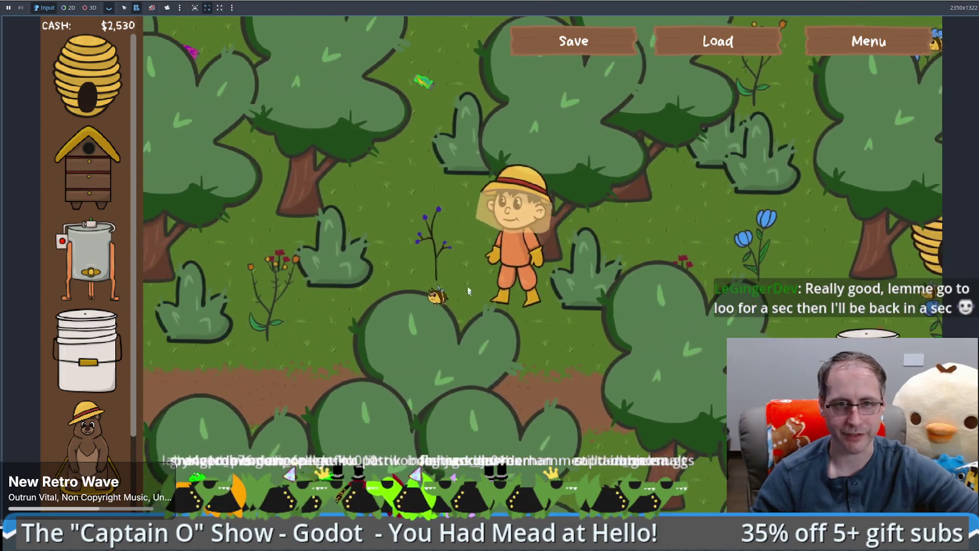
pyautogui.press('Right')
pyautogui.press('Down')
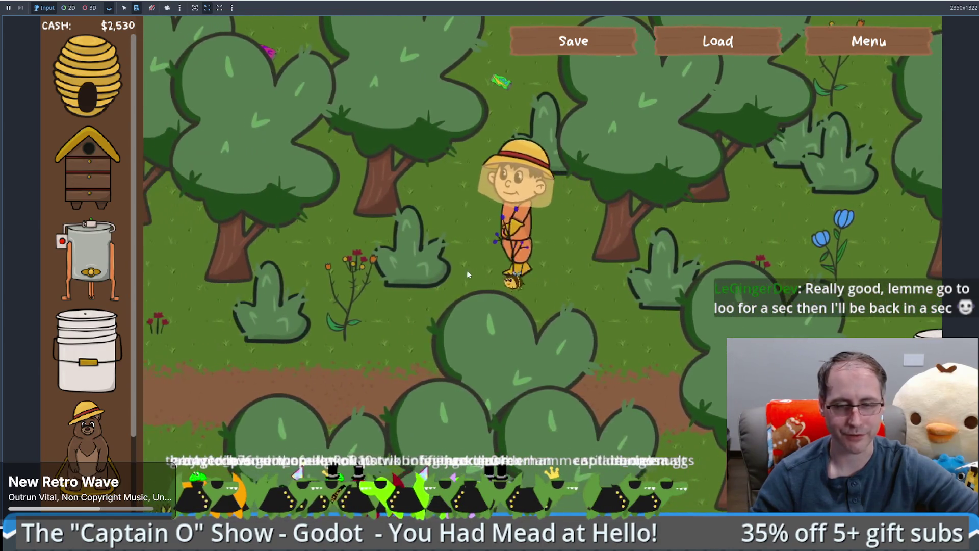
pyautogui.press('Down')
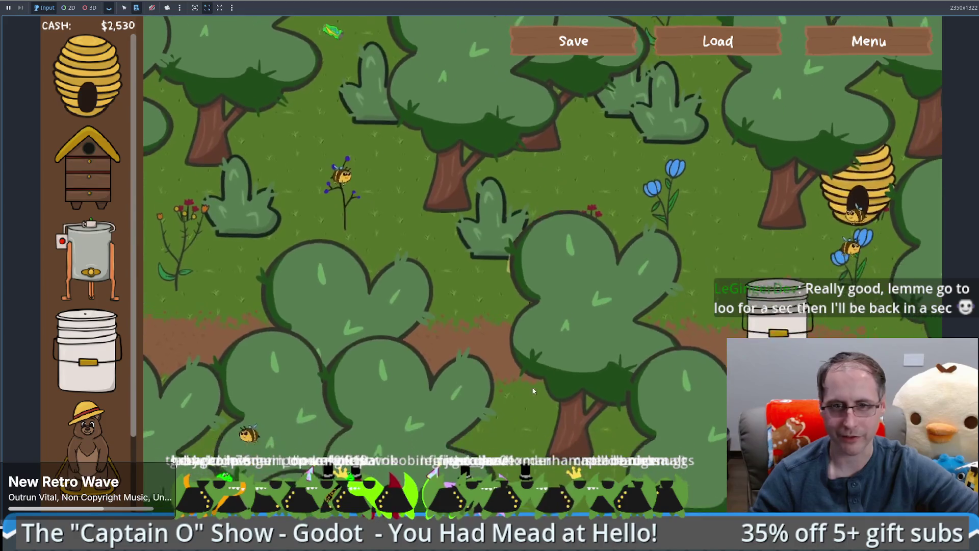
pyautogui.press('Right')
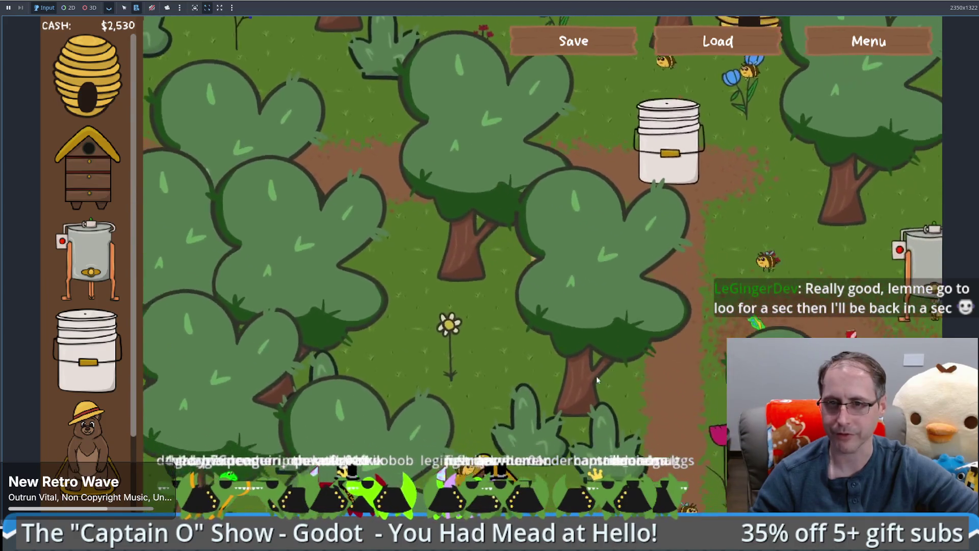
pyautogui.press('Right')
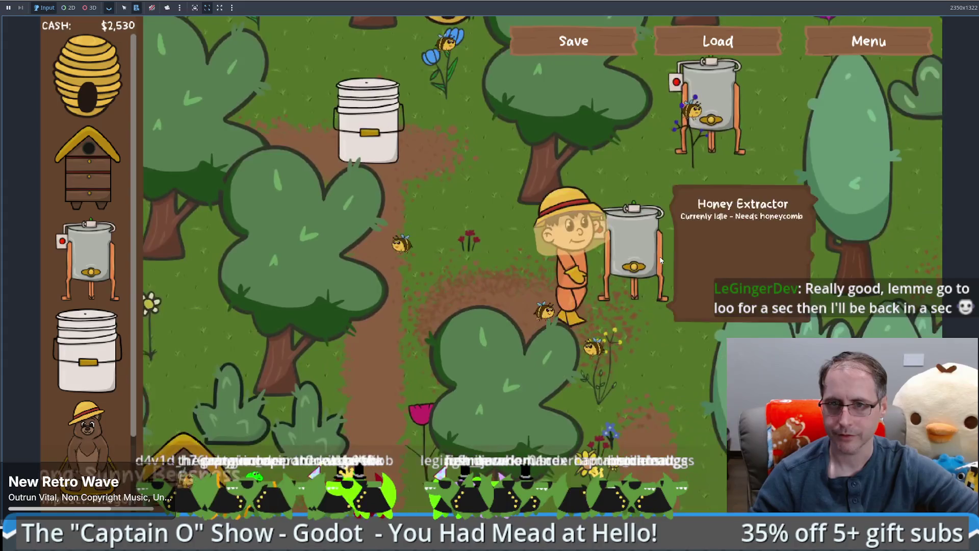
pyautogui.press('Left')
pyautogui.press('Up')
pyautogui.press('Up')
pyautogui.press('Left')
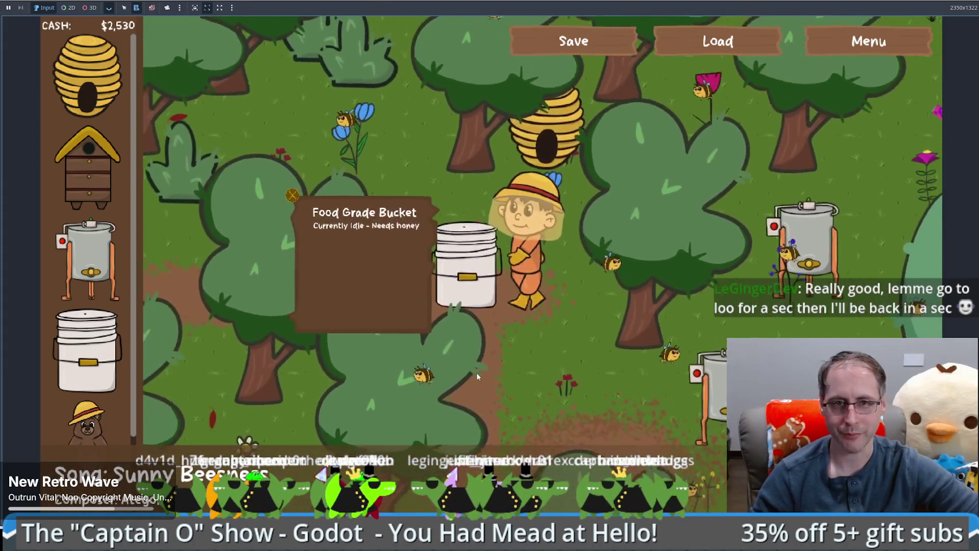
pyautogui.press('e')
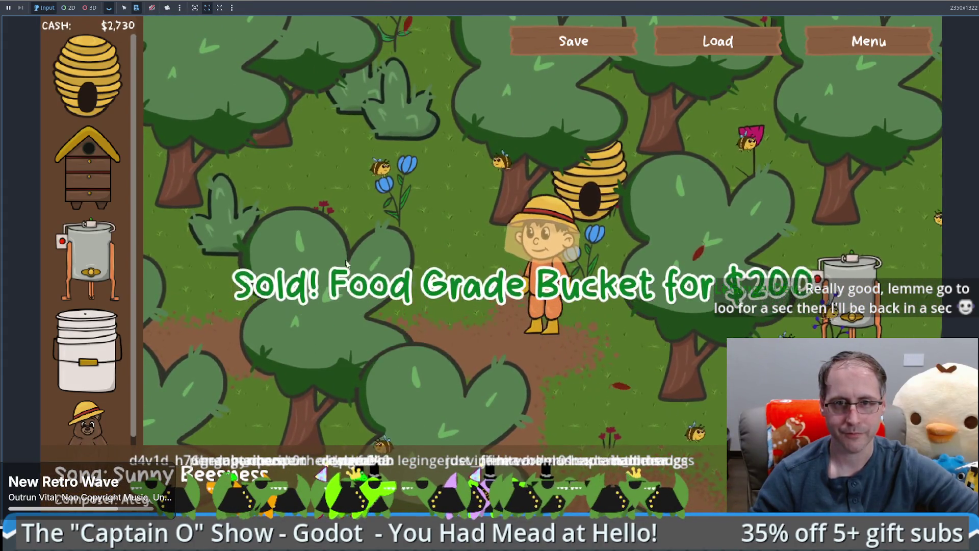
pyautogui.press('Down')
pyautogui.press('Left')
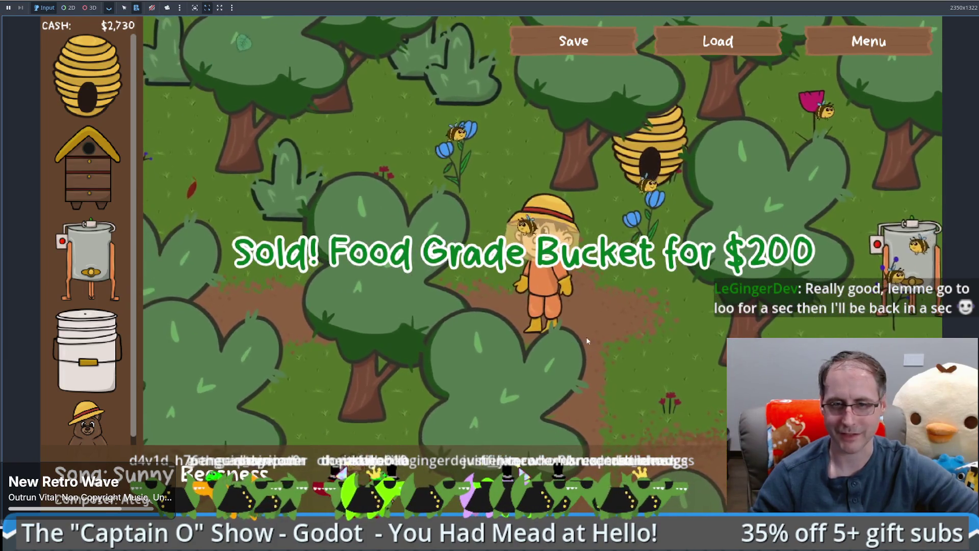
# - Place new Food Grade Buckets, sell the last one for $200, and stop the game with F8
pyautogui.moveTo(87, 352); pyautogui.dragTo(608, 323)
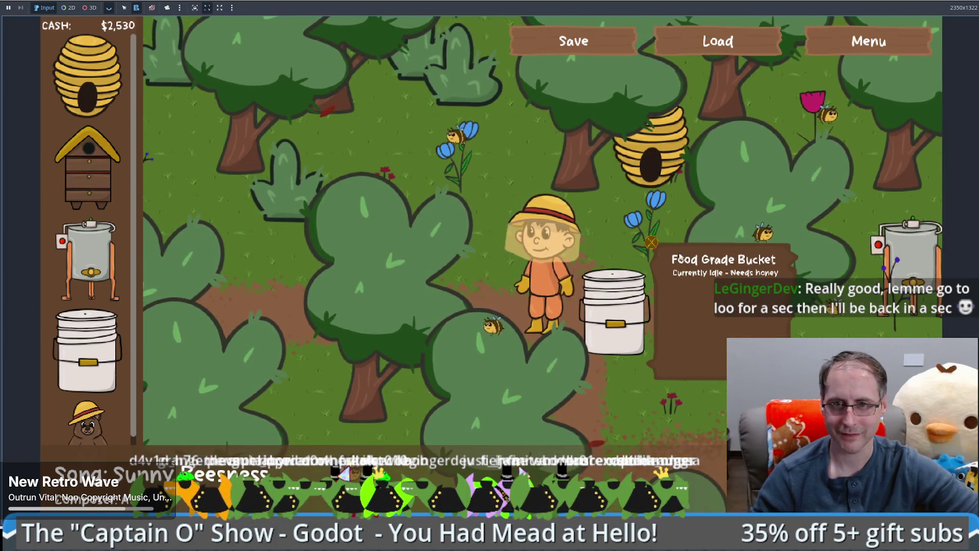
pyautogui.click(652, 244)
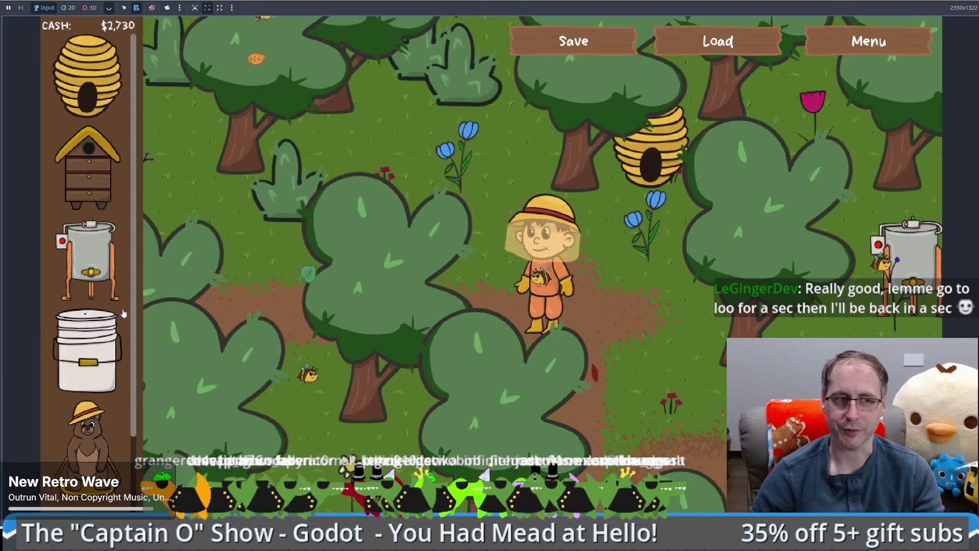
pyautogui.click(88, 257)
pyautogui.rightClick(280, 307)
pyautogui.click(87, 352)
pyautogui.click(622, 323)
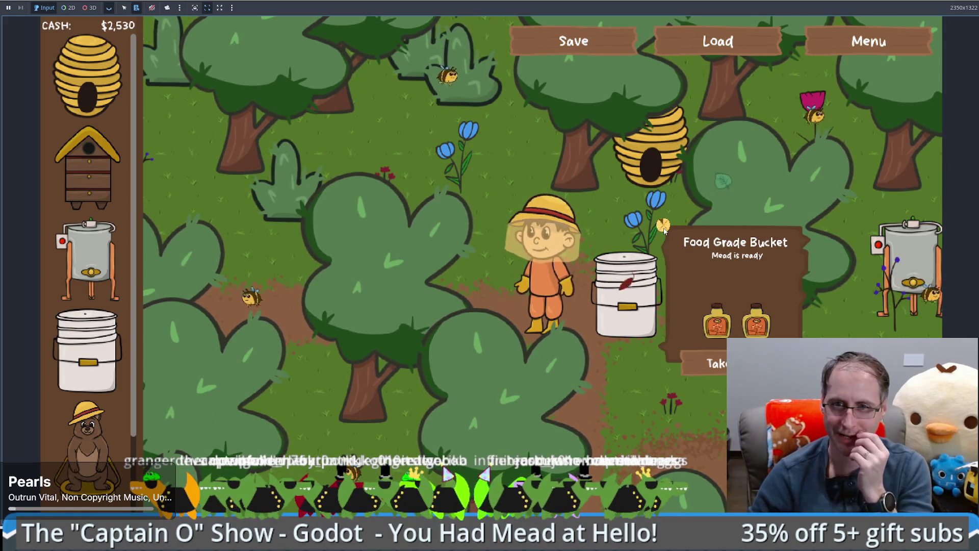
pyautogui.press('Delete')
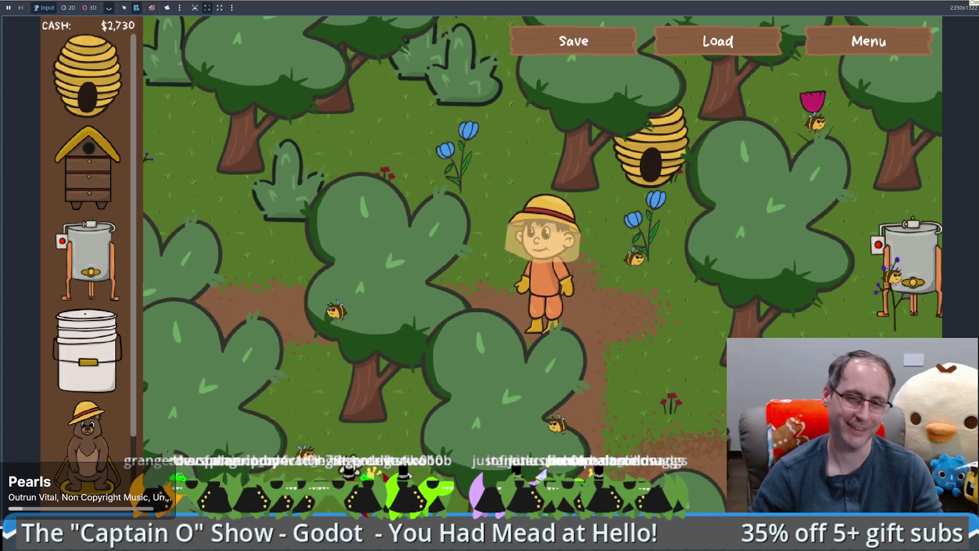
pyautogui.press('F8')
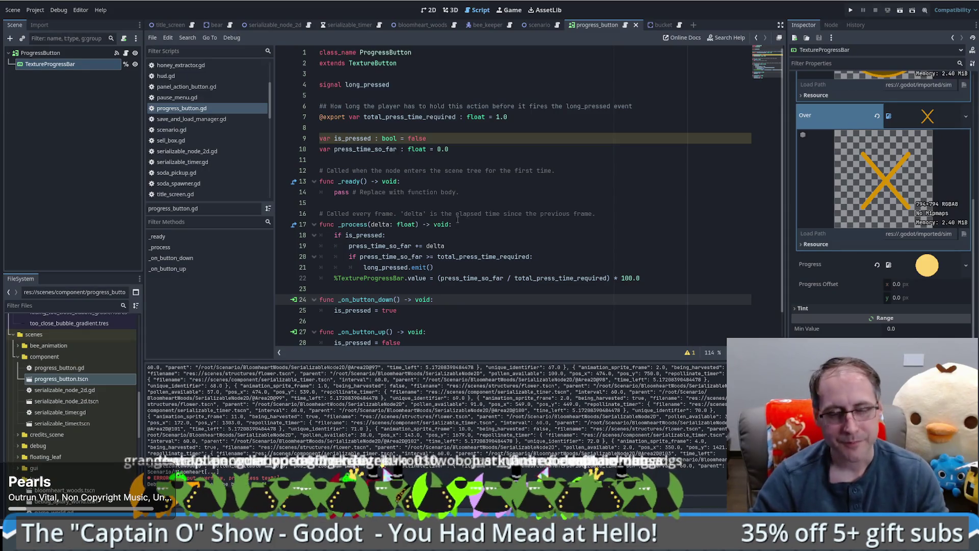
# - Review the default 1.0 press time in progress_button.gd and launch the game
pyautogui.click(498, 116)
pyautogui.click(494, 145)
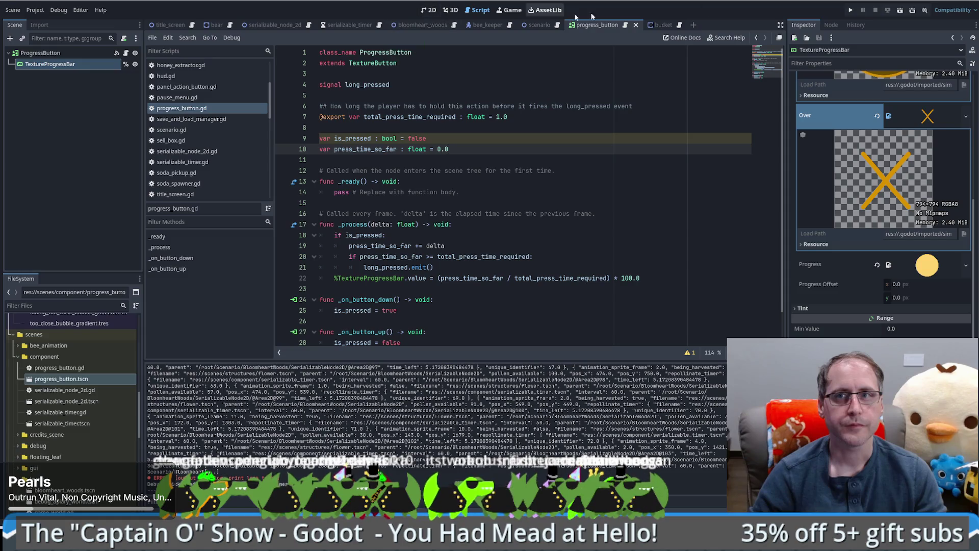
pyautogui.click(852, 9)
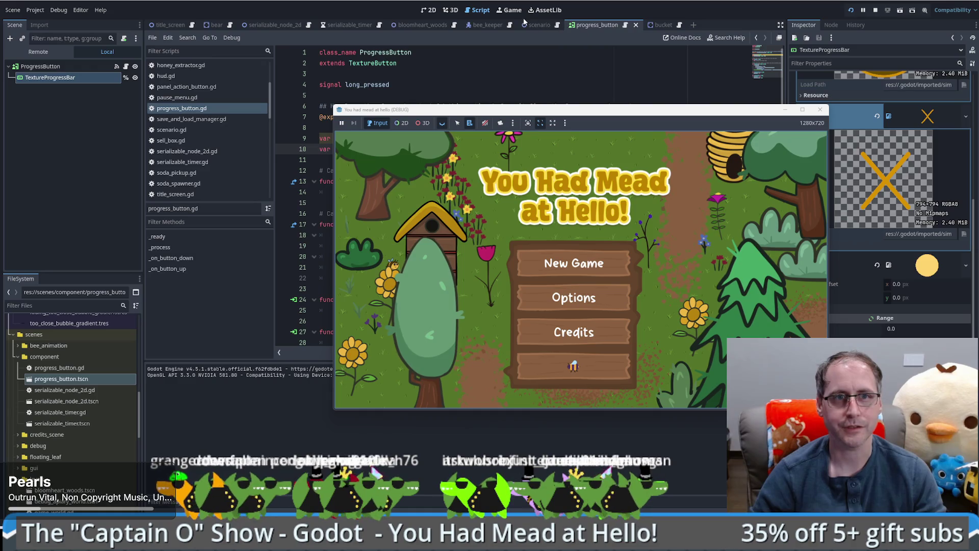
# - Set the bucket's RemoveProgressButton Total Press Time Required to 10.0, rerun with F5, and start a new game
pyautogui.click(661, 25)
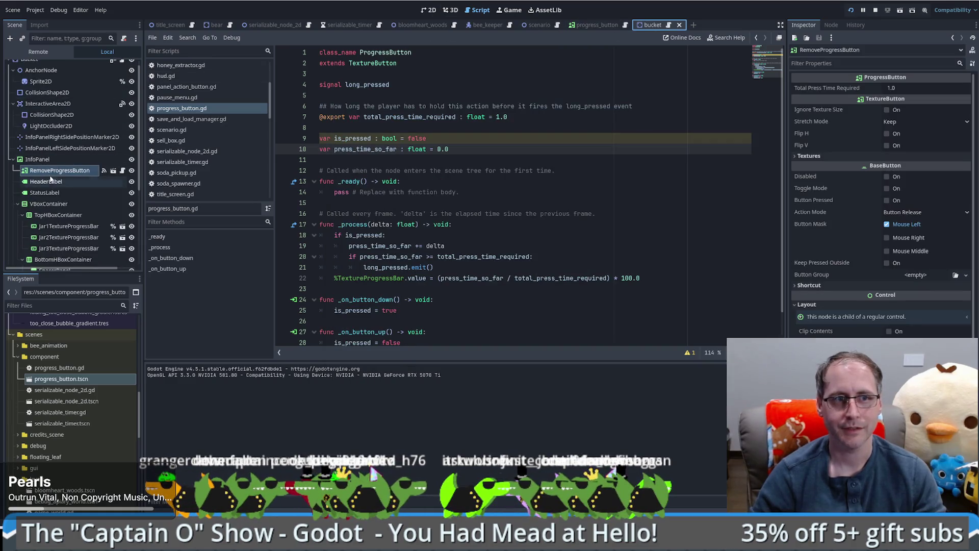
pyautogui.click(902, 91)
pyautogui.write('10')
pyautogui.press('Return')
pyautogui.press('F5')
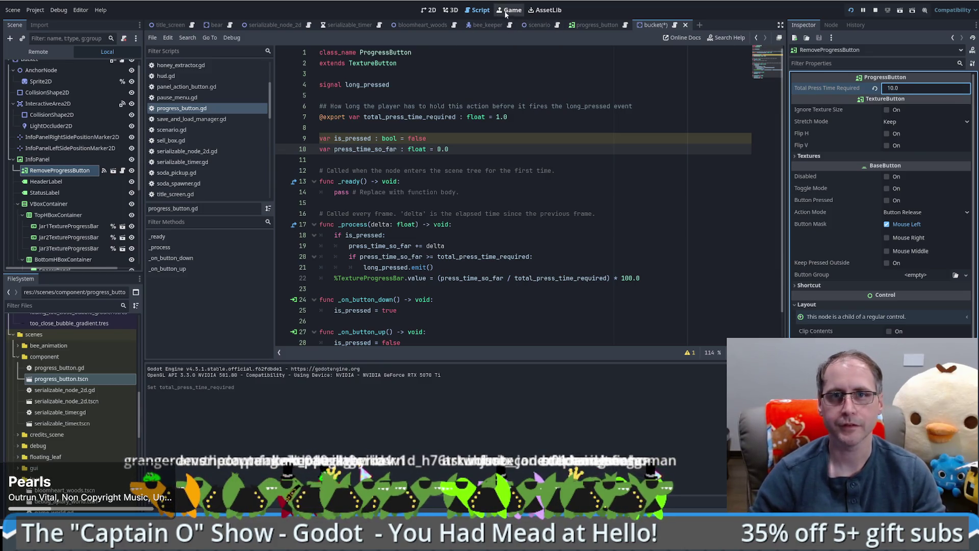
pyautogui.click(582, 265)
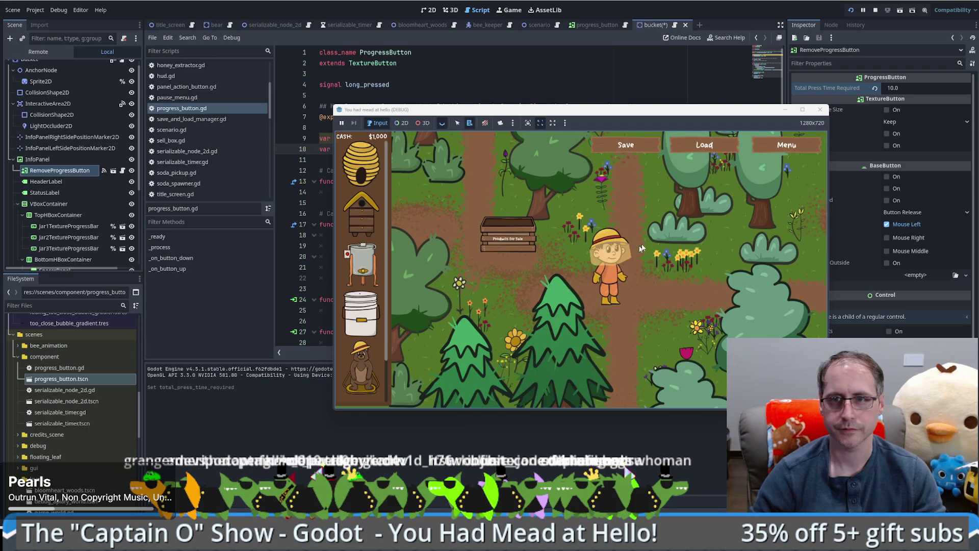
# - Resize the game window, stop the game, and restart the project with F5
pyautogui.click(804, 110)
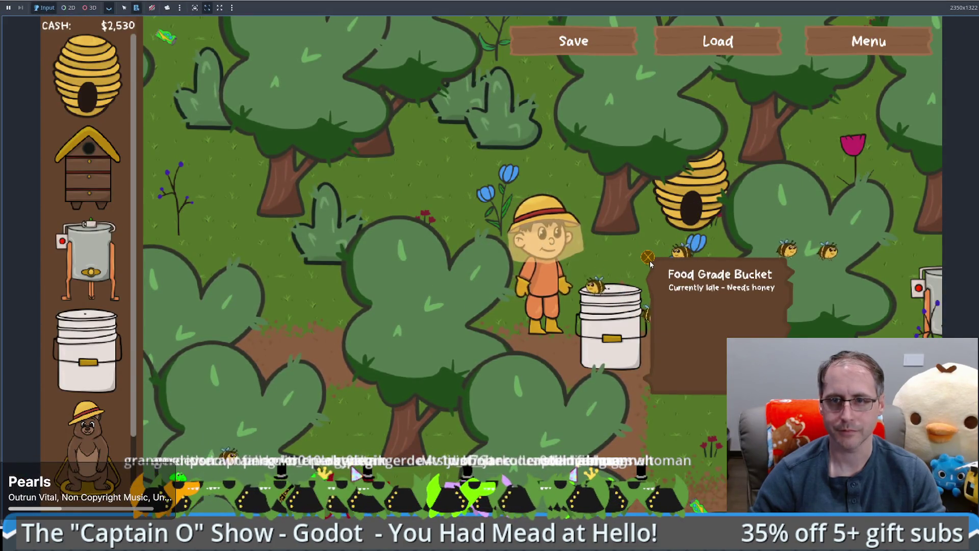
pyautogui.moveTo(714, 4); pyautogui.dragTo(689, 135)
pyautogui.press('F8')
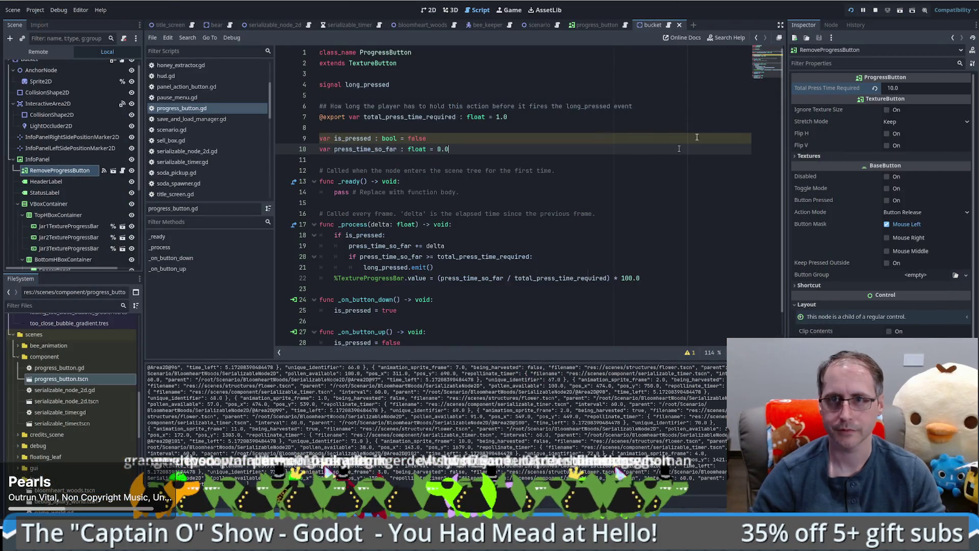
pyautogui.click(509, 11)
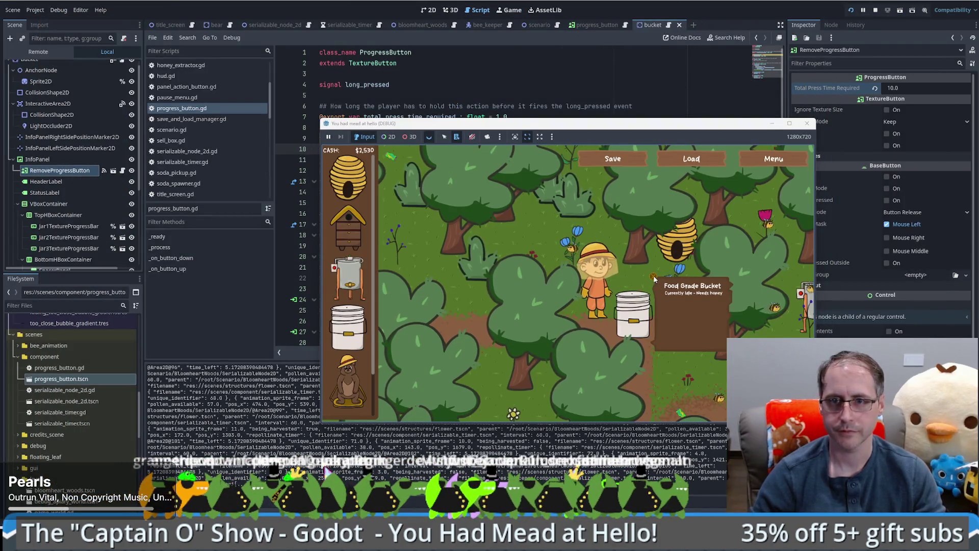
pyautogui.click(807, 123)
pyautogui.press('F5')
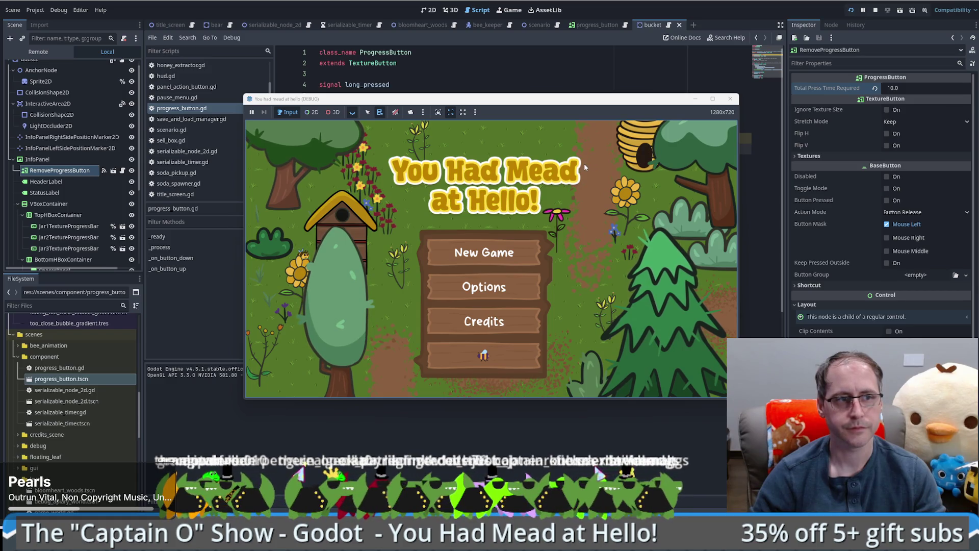
# - Load the saved game, hold to sell the Food Grade Bucket for $200, and stop the game
pyautogui.click(714, 101)
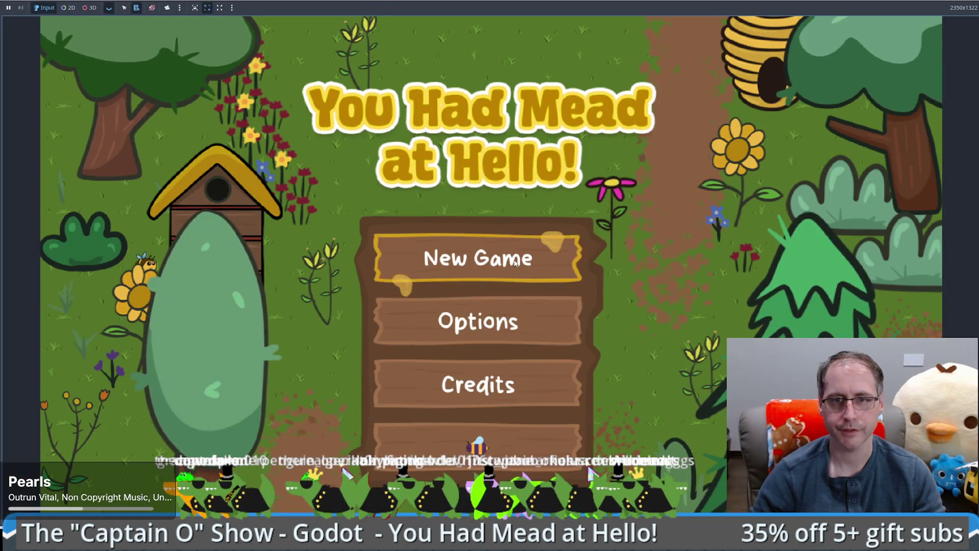
pyautogui.click(484, 257)
pyautogui.click(719, 51)
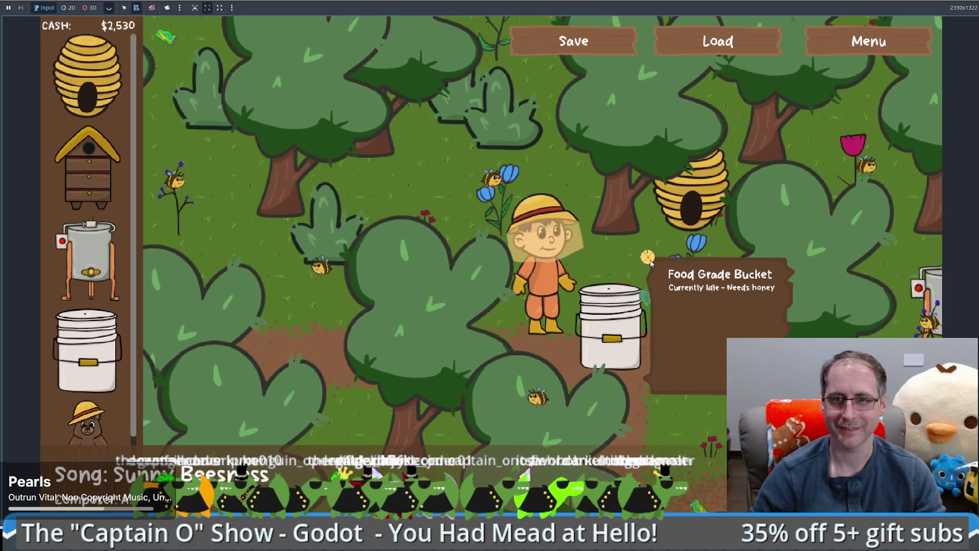
pyautogui.rightClick(649, 261)
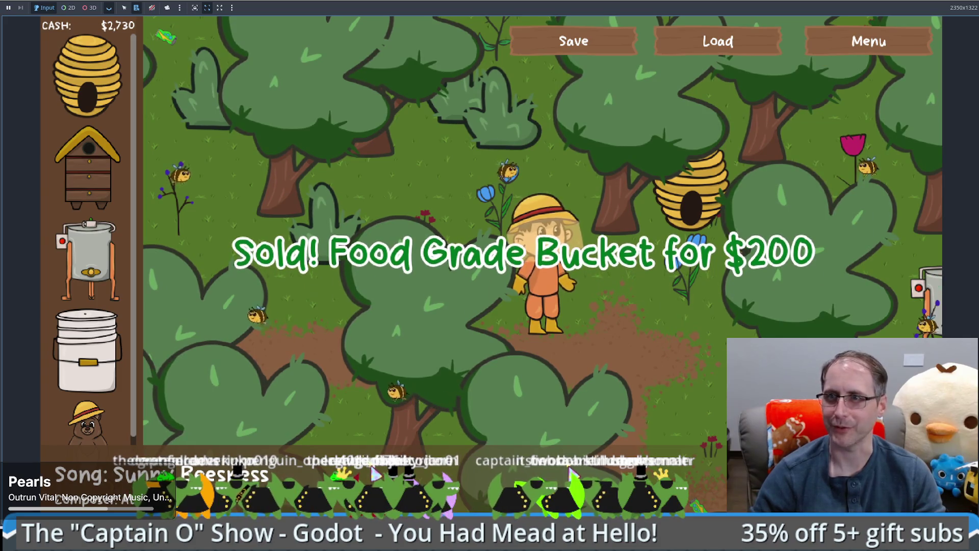
pyautogui.press('F8')
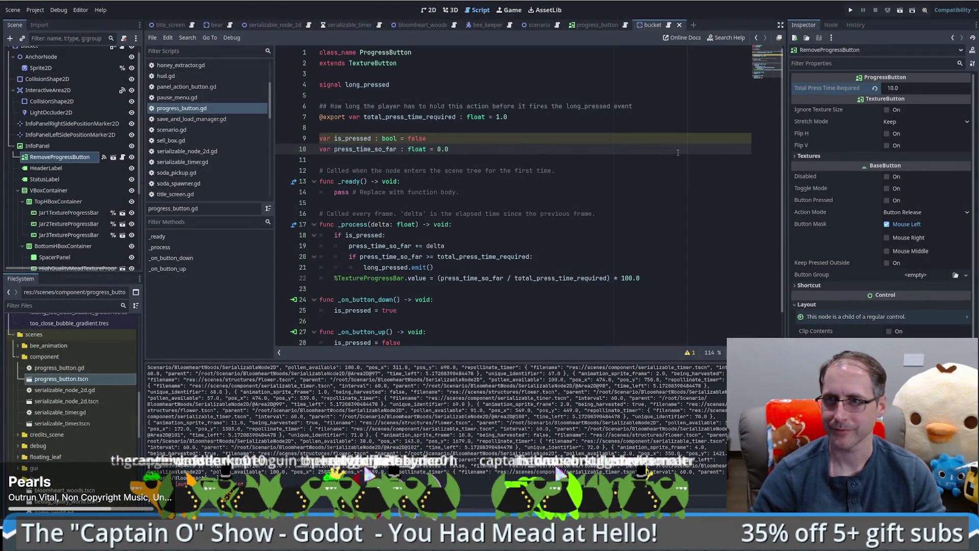
# - In the bucket scene's 2D view, change RemoveProgressButton's Total Press Time Required from 10.0 to 1.3
pyautogui.click(434, 14)
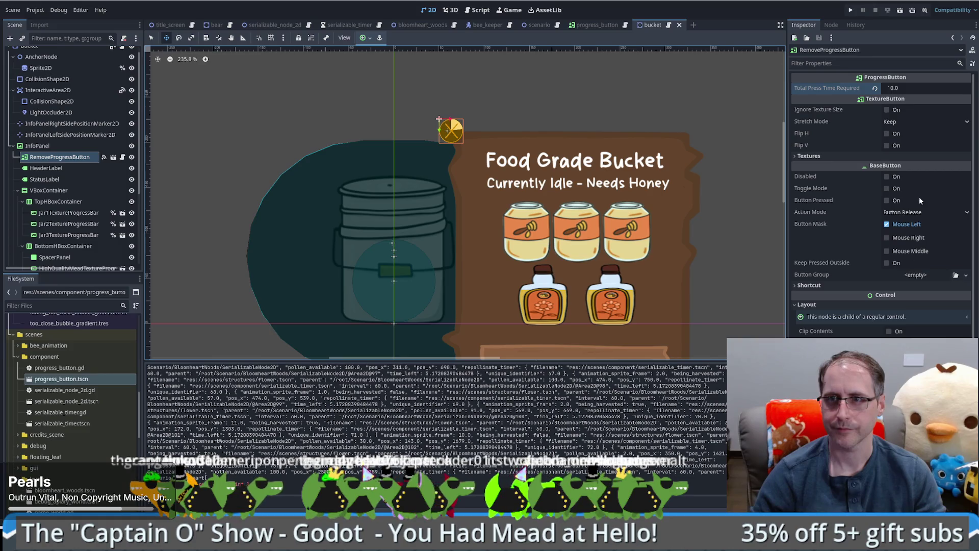
pyautogui.click(917, 88)
pyautogui.write('1')
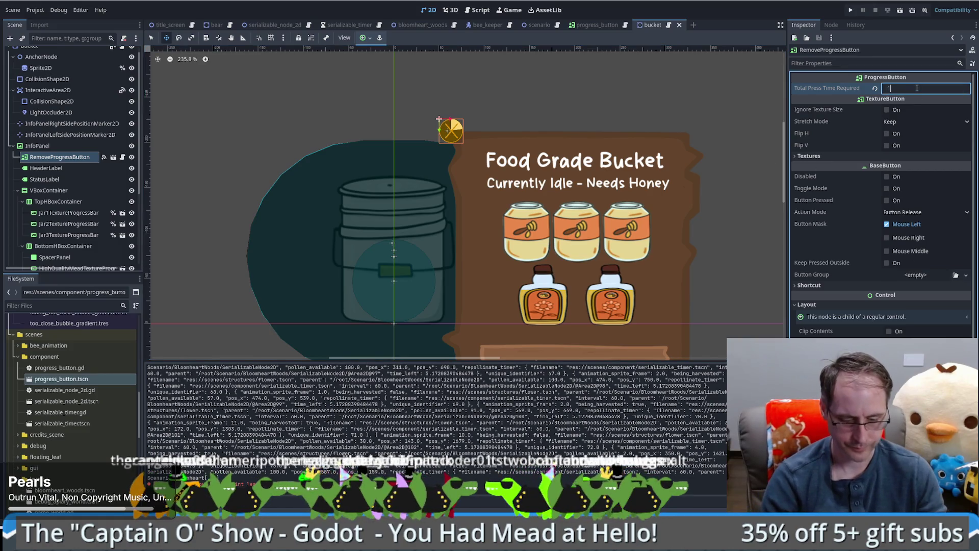
pyautogui.press('Return')
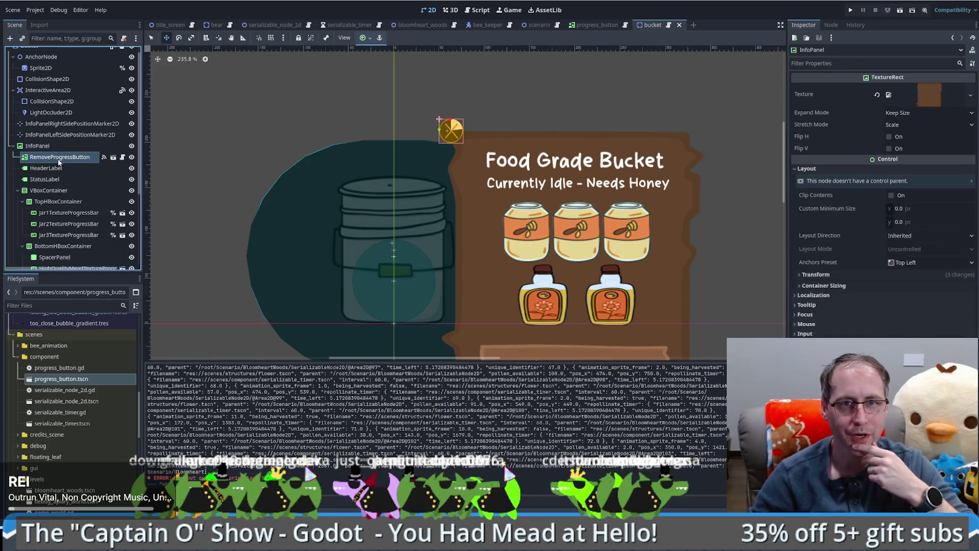
pyautogui.scroll(1, 60, 174)
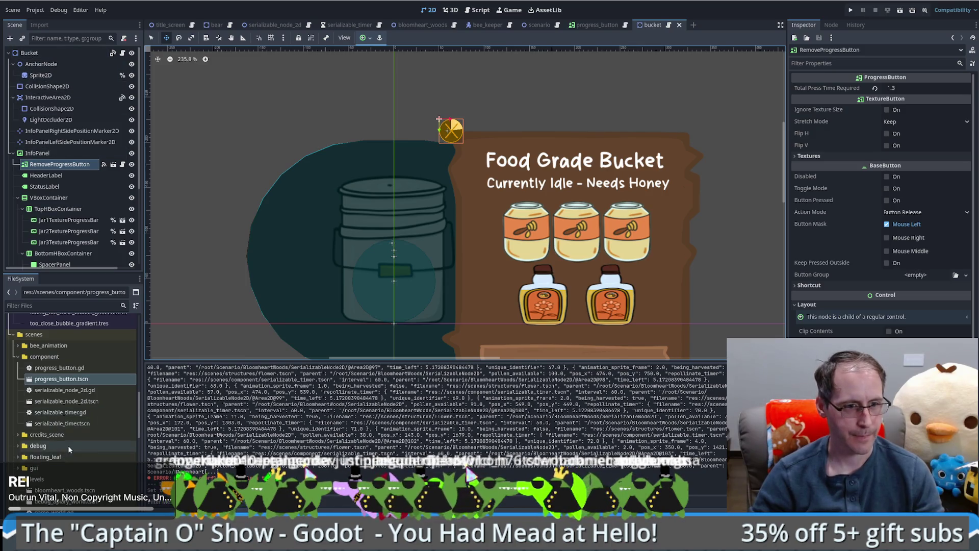
pyautogui.scroll(-5, 70, 447)
pyautogui.scroll(-2, 61, 444)
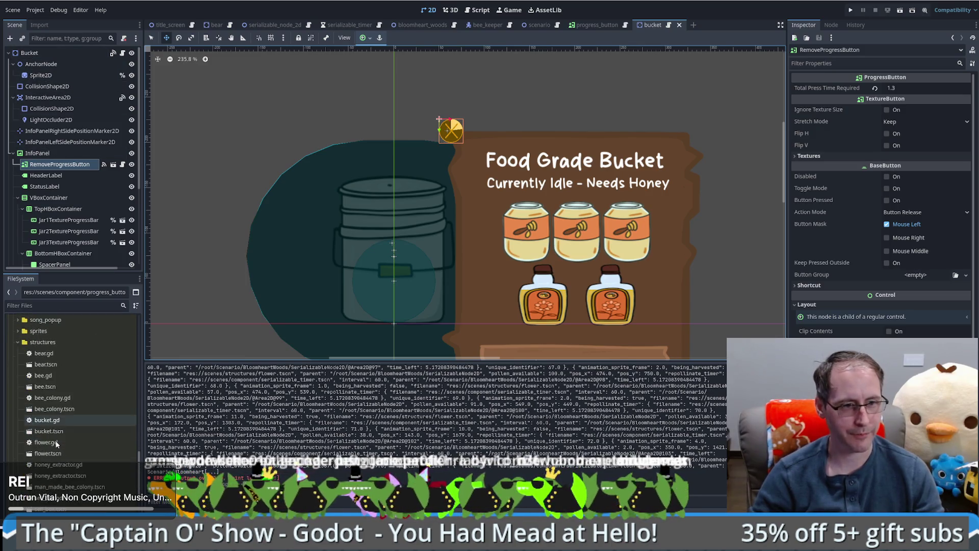
pyautogui.scroll(2, 54, 439)
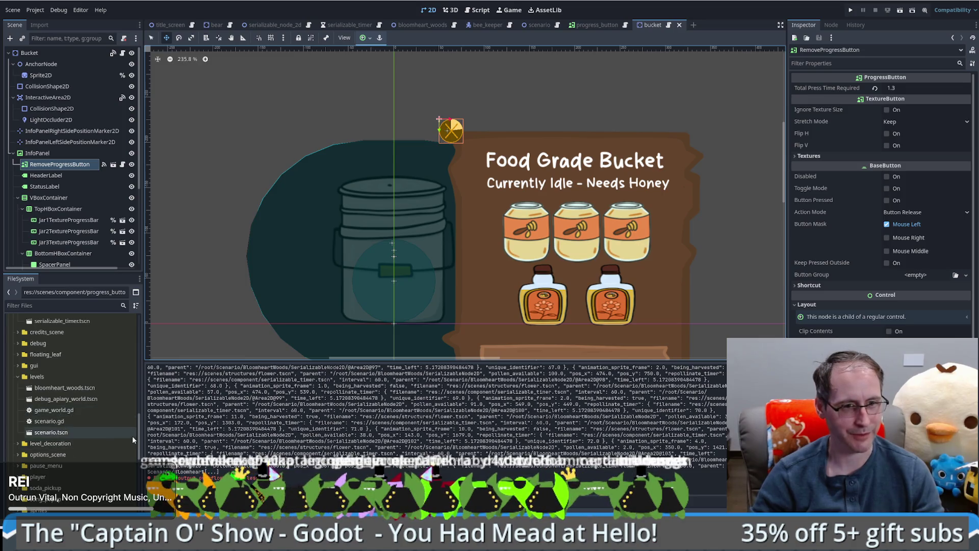
pyautogui.moveTo(138, 440); pyautogui.dragTo(139, 462)
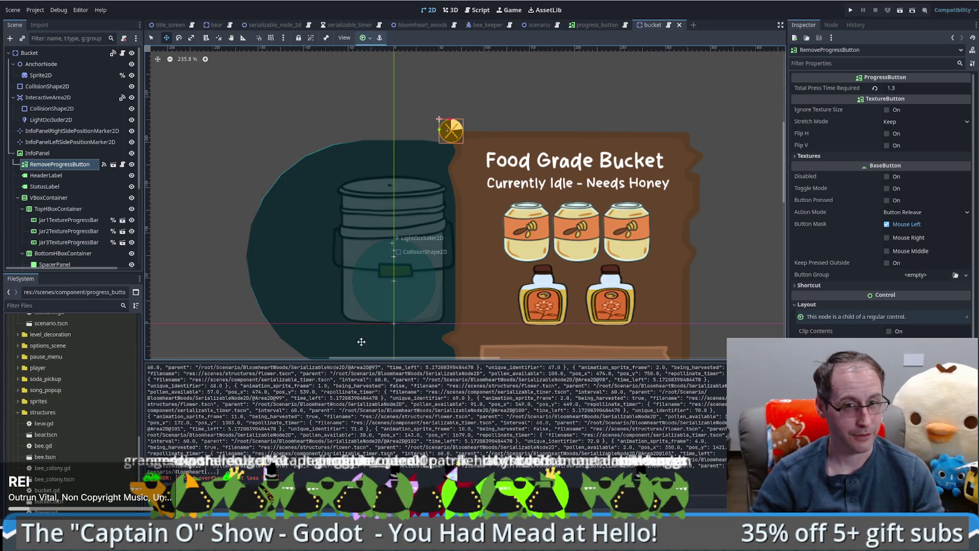